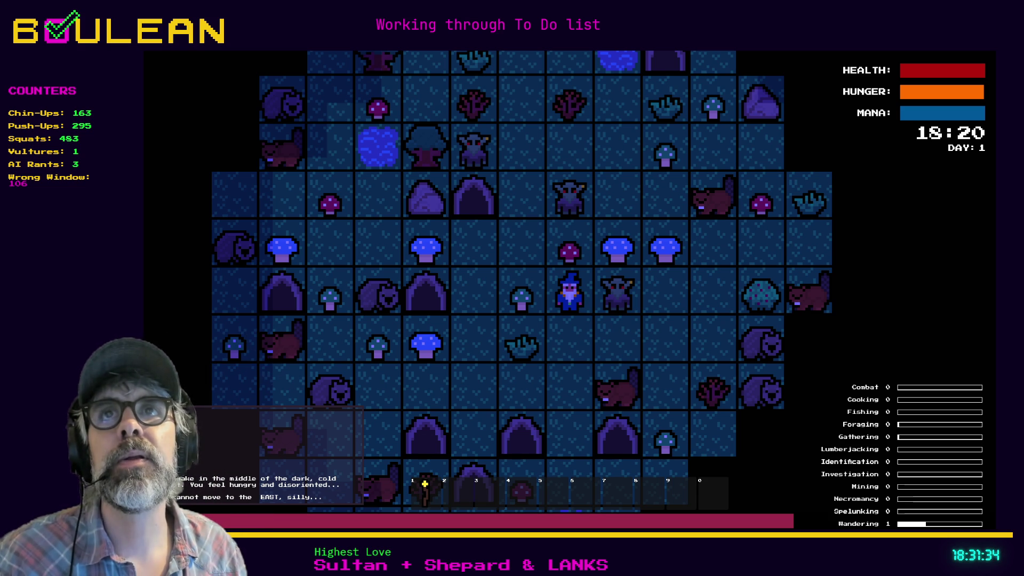
# Step: Return to the Godot editor and stop the running game with F8
pyautogui.hotkey('alt', 'Tab')
pyautogui.press('F8')
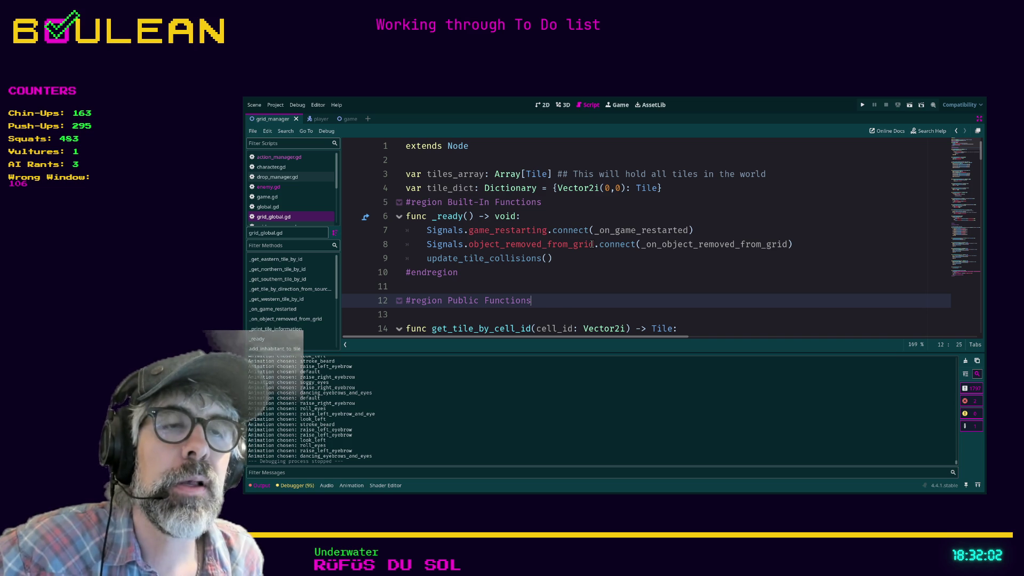
pyautogui.scroll(-4, 592, 244)
pyautogui.scroll(1, 534, 266)
pyautogui.scroll(-2, 464, 285)
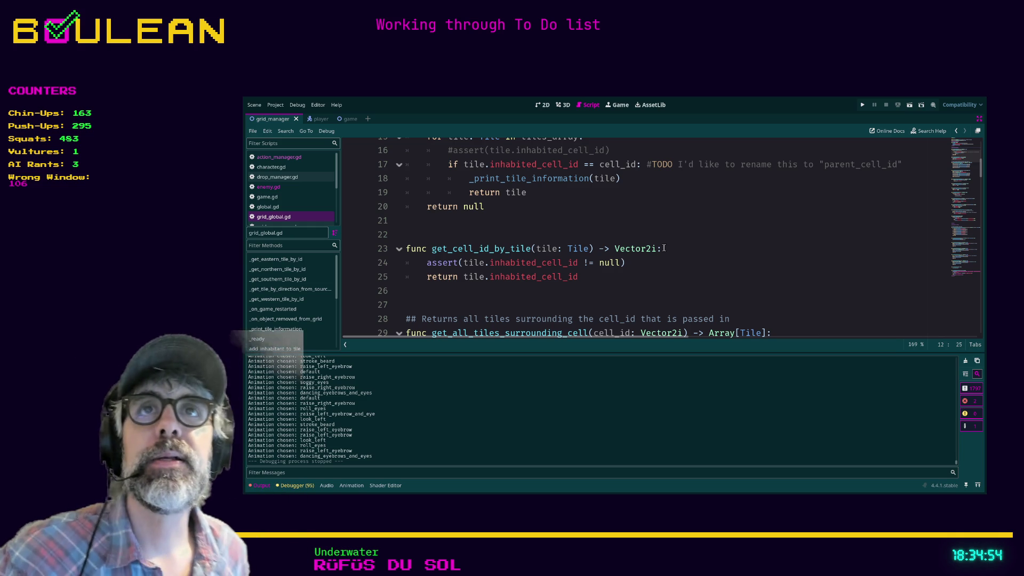
# Step: Delete the extra blank line 21 so get_cell_id_by_tile moves up to line 22
pyautogui.scroll(1, 664, 249)
pyautogui.click(631, 233)
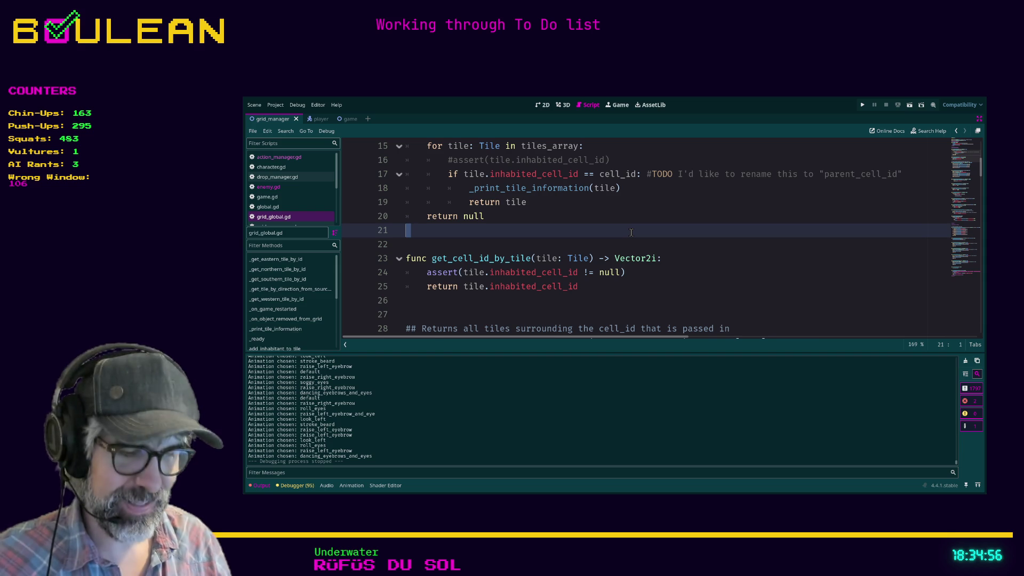
pyautogui.press('Delete')
pyautogui.hotkey('ctrl', 'space')
pyautogui.press('Escape')
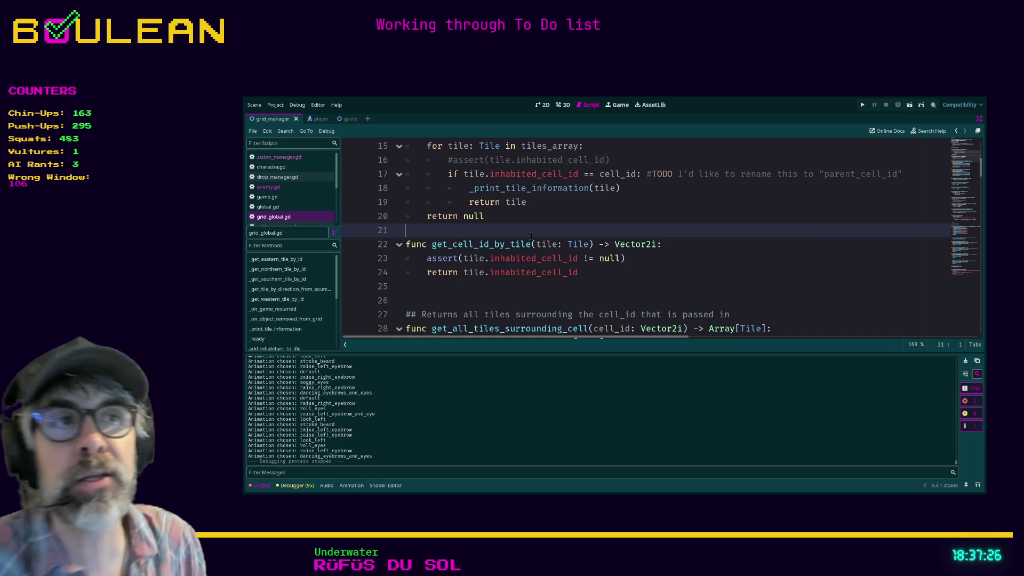
# Step: Place the insertion point on lines 24–26 of get_cell_id_by_tile while writing its assert and return
pyautogui.click(502, 288)
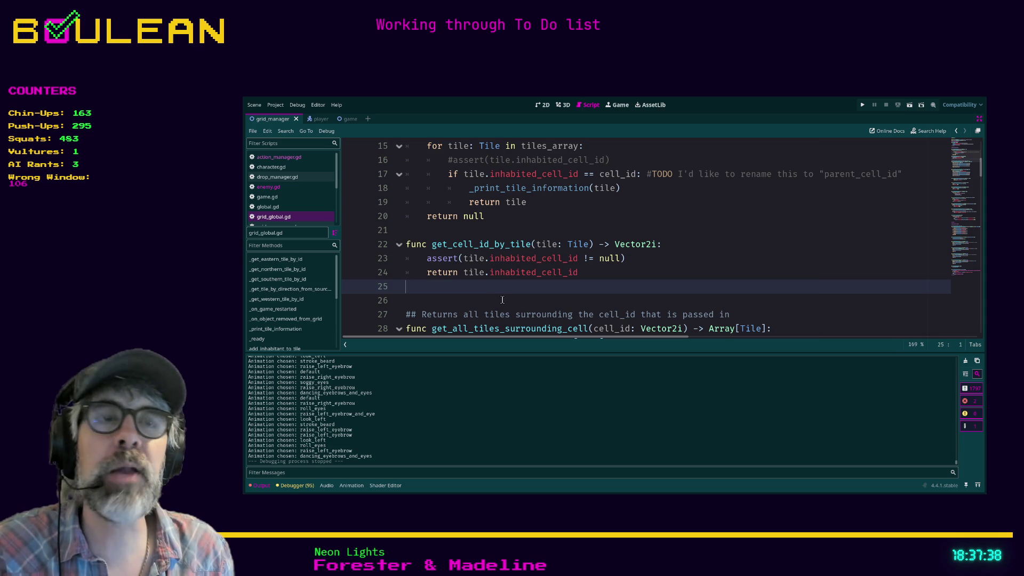
pyautogui.click(500, 299)
pyautogui.click(426, 272)
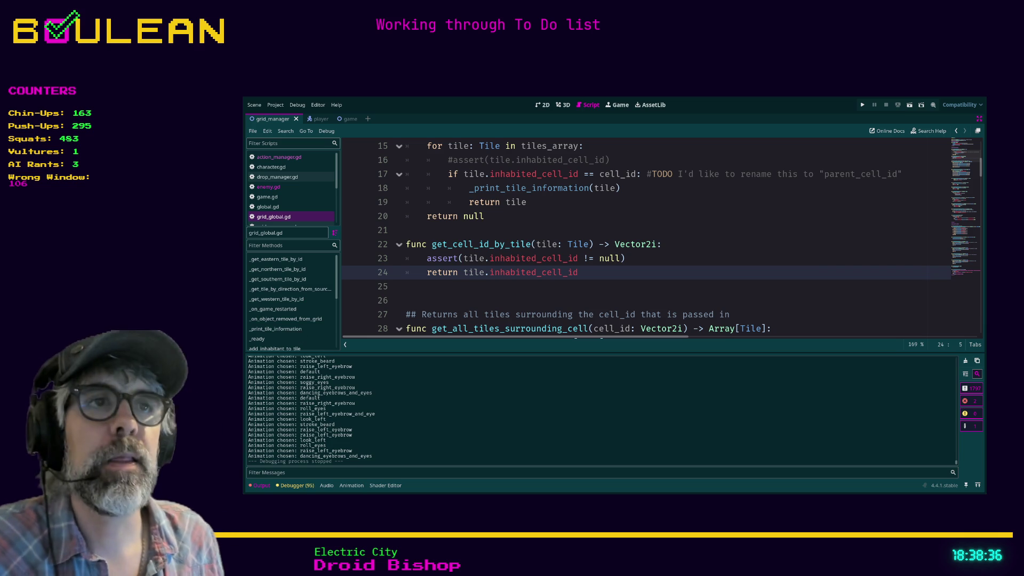
pyautogui.click(503, 301)
# Step: Scroll to the top of grid_global.gd, then run the project to test the tile grid
pyautogui.scroll(3, 503, 224)
pyautogui.scroll(3, 503, 224)
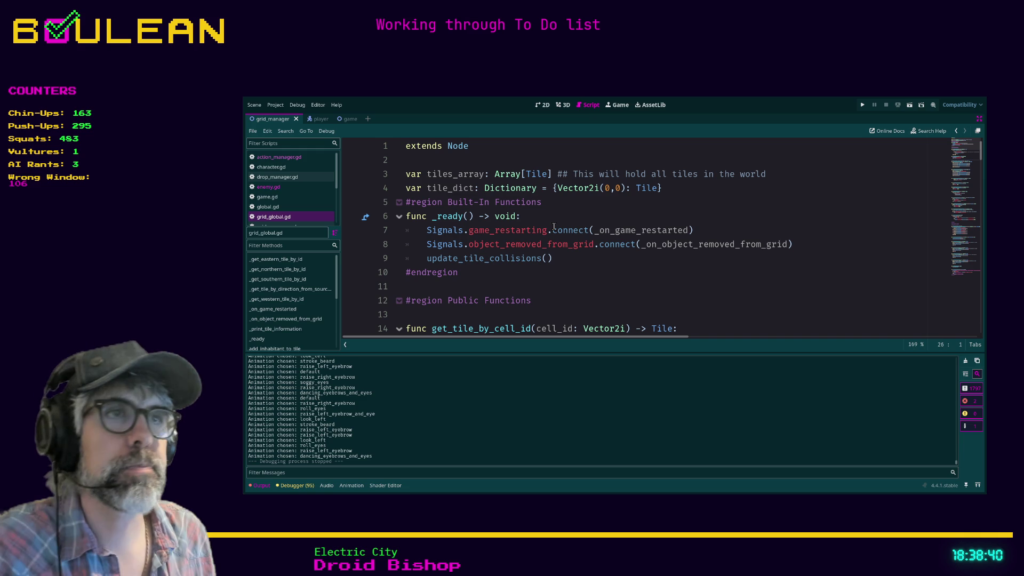
pyautogui.click(588, 297)
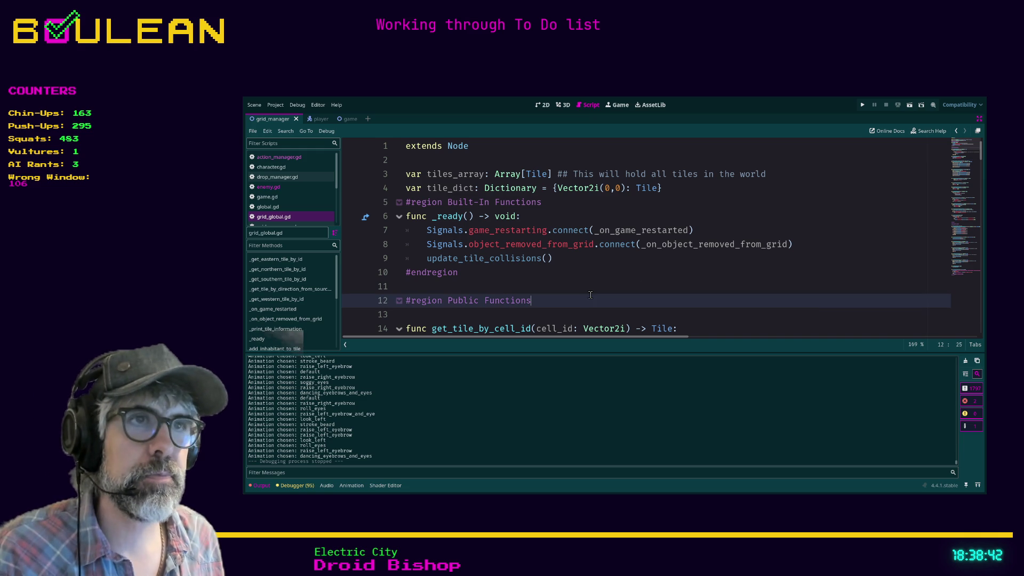
pyautogui.click(582, 288)
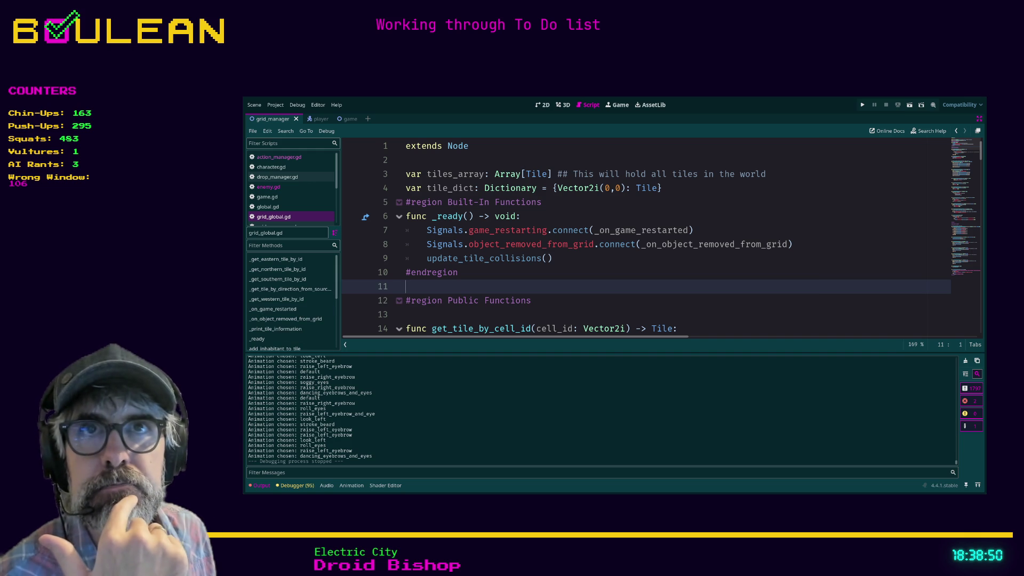
pyautogui.press('F5')
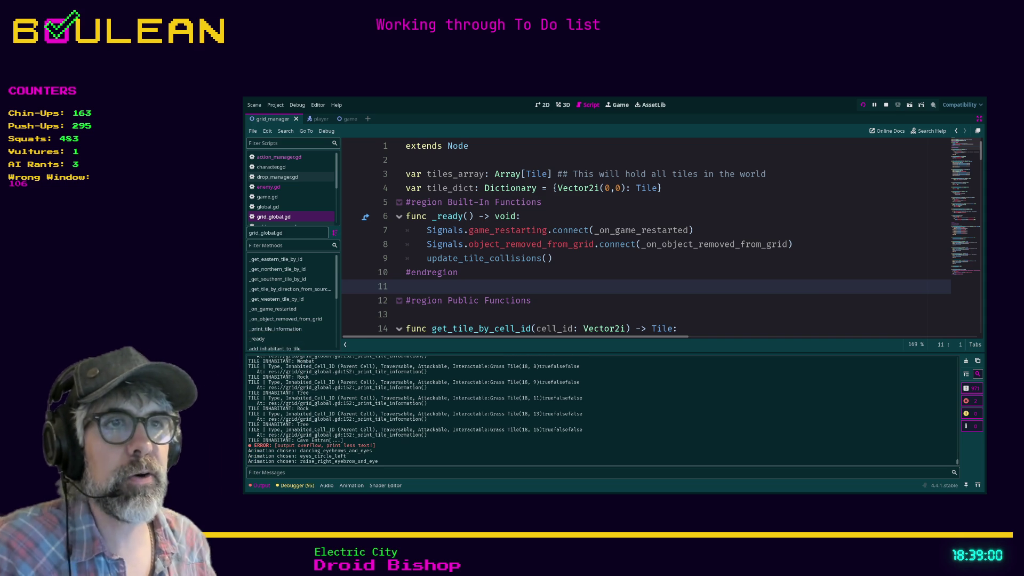
pyautogui.hotkey('alt', 'Tab')
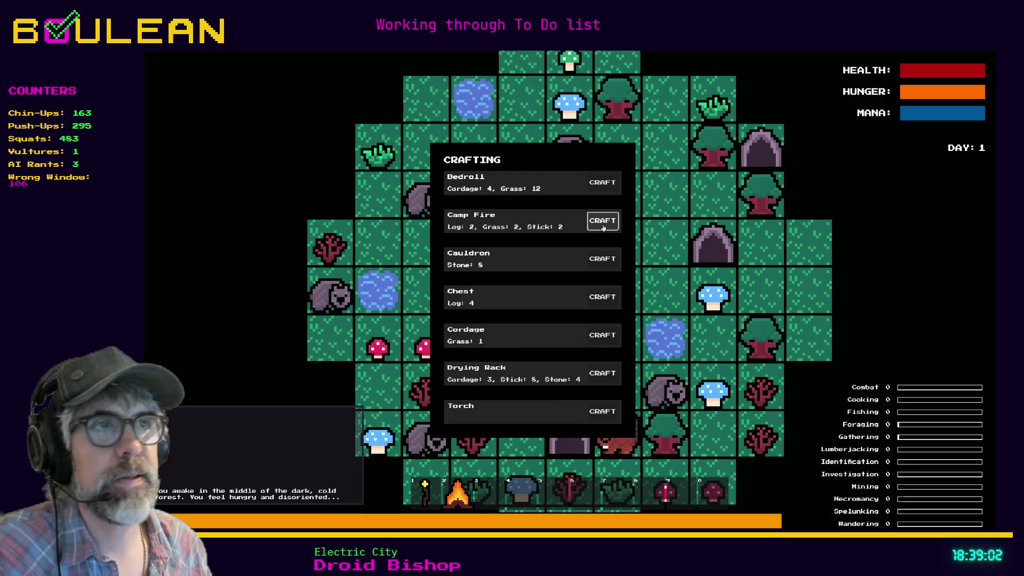
# Step: Craft a Camp Fire, place it right of the wizard, and pick up the green mushroom
pyautogui.click(601, 219)
pyautogui.click(618, 307)
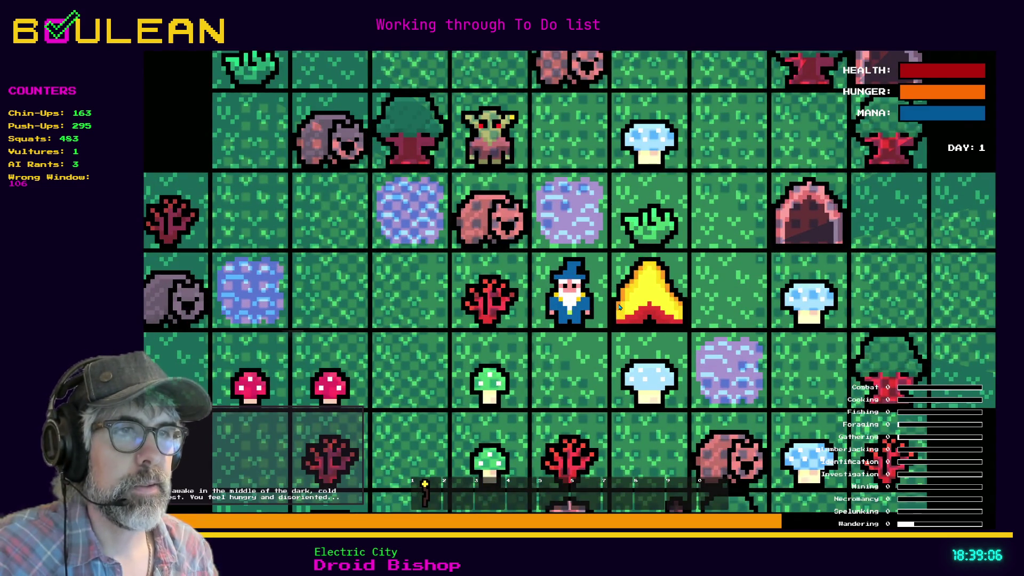
pyautogui.press('s')
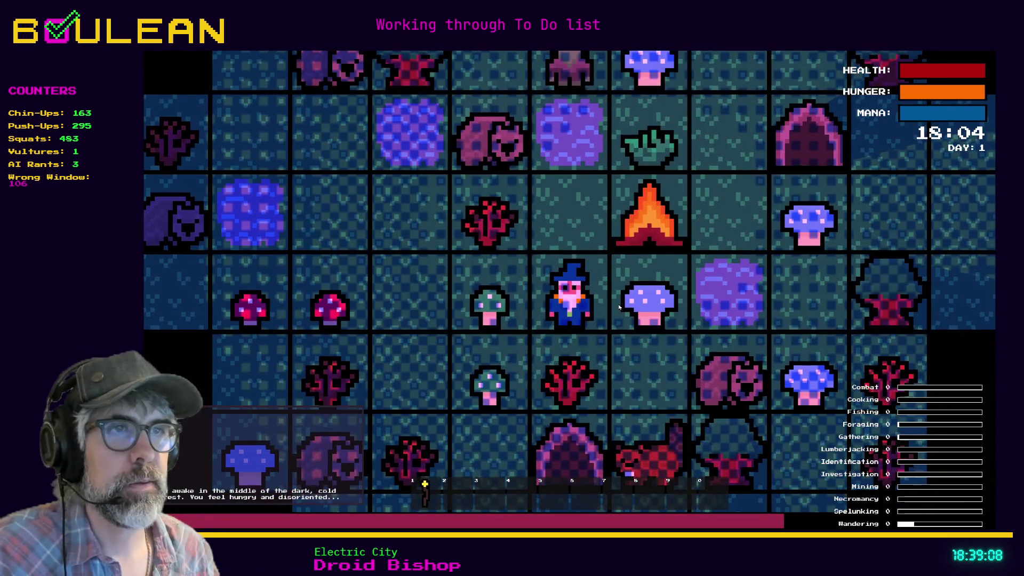
pyautogui.press('a')
# Step: Craft a Cauldron and place it on the tile right of the wizard
pyautogui.press('c')
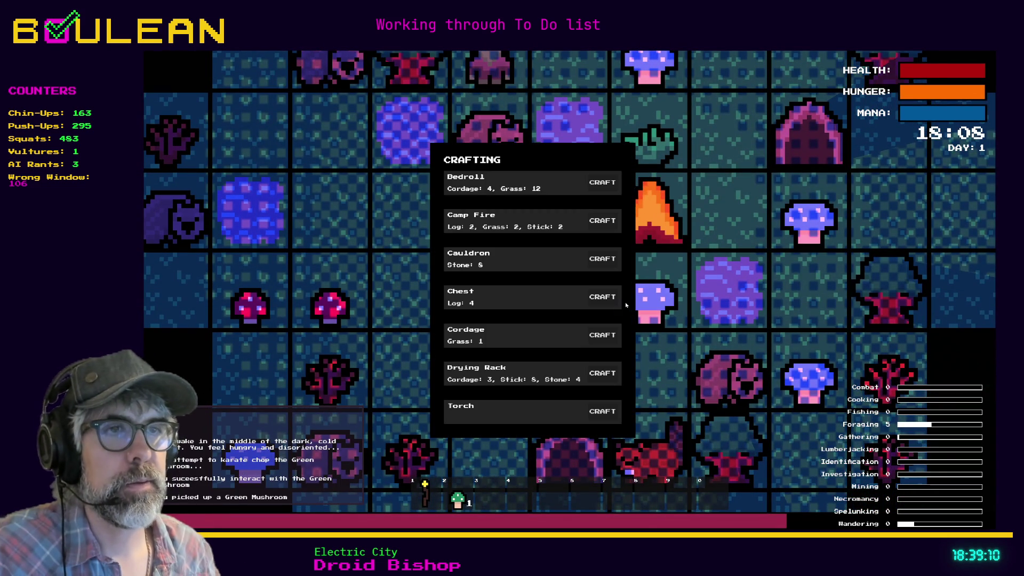
pyautogui.click(604, 266)
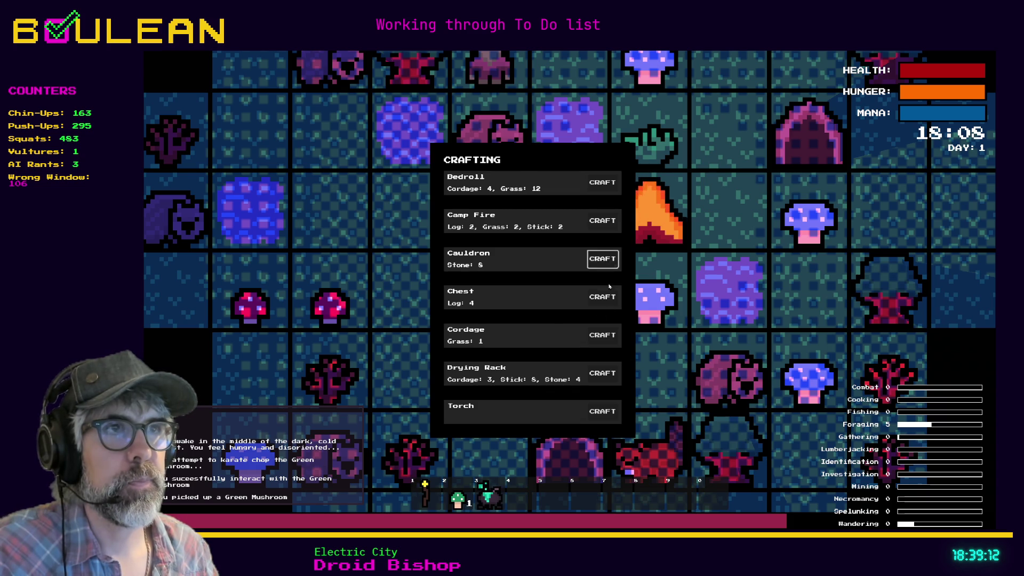
pyautogui.press('c')
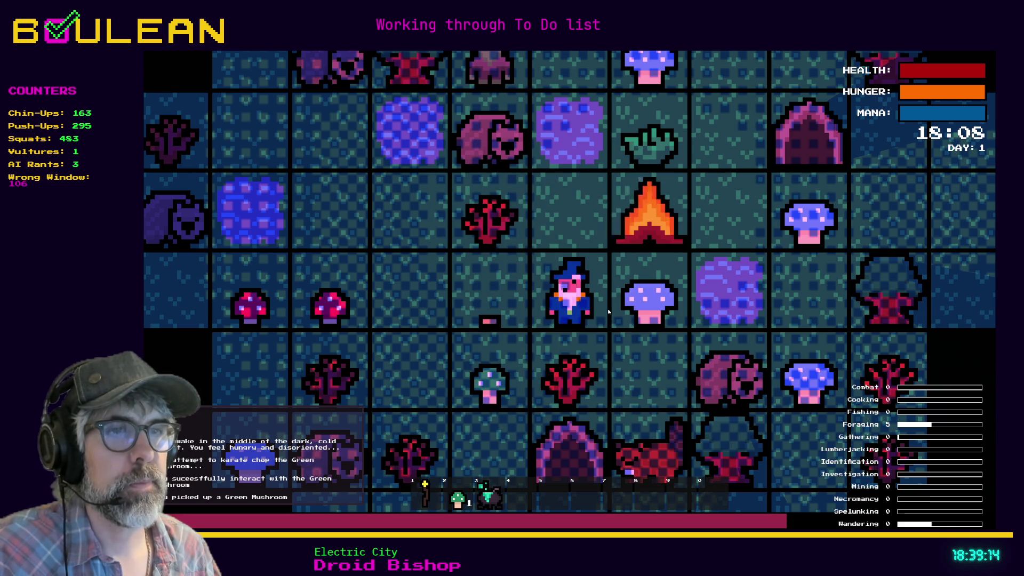
pyautogui.press('s')
pyautogui.press('3')
pyautogui.click(608, 312)
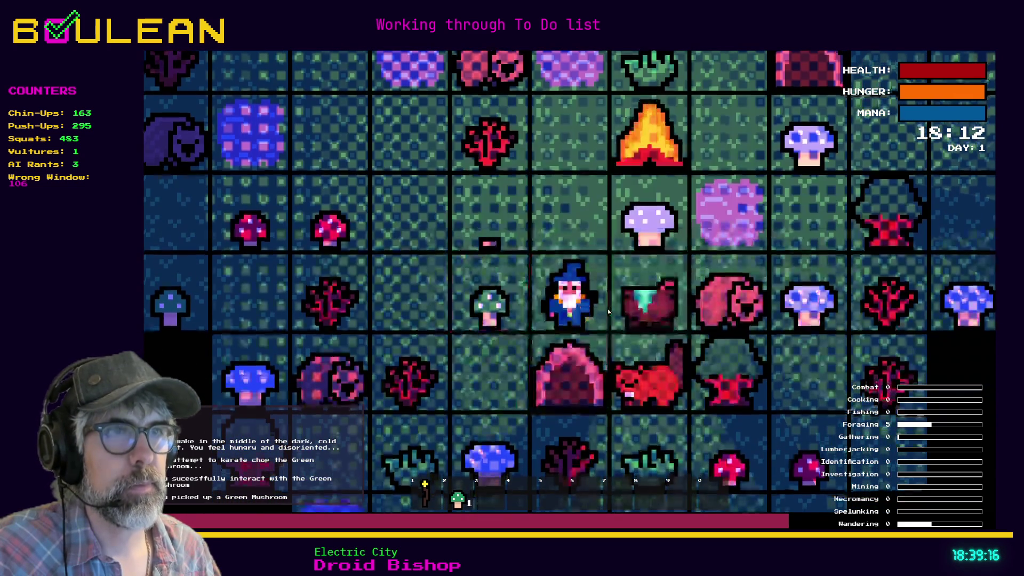
# Step: Pick up the blue mushroom, craft another Cauldron, and place it above the wizard
pyautogui.press('w')
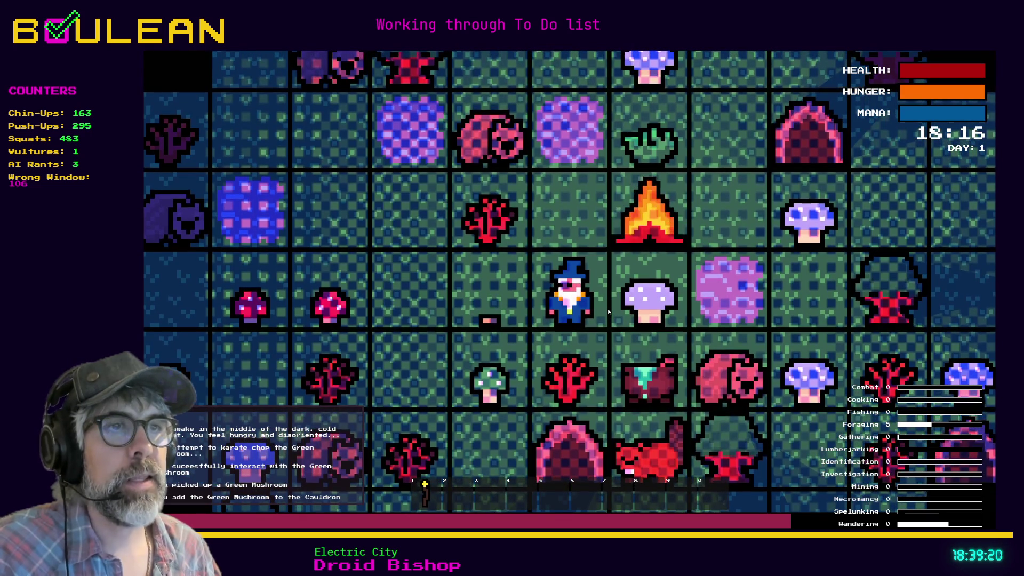
pyautogui.click(607, 312)
pyautogui.press('c')
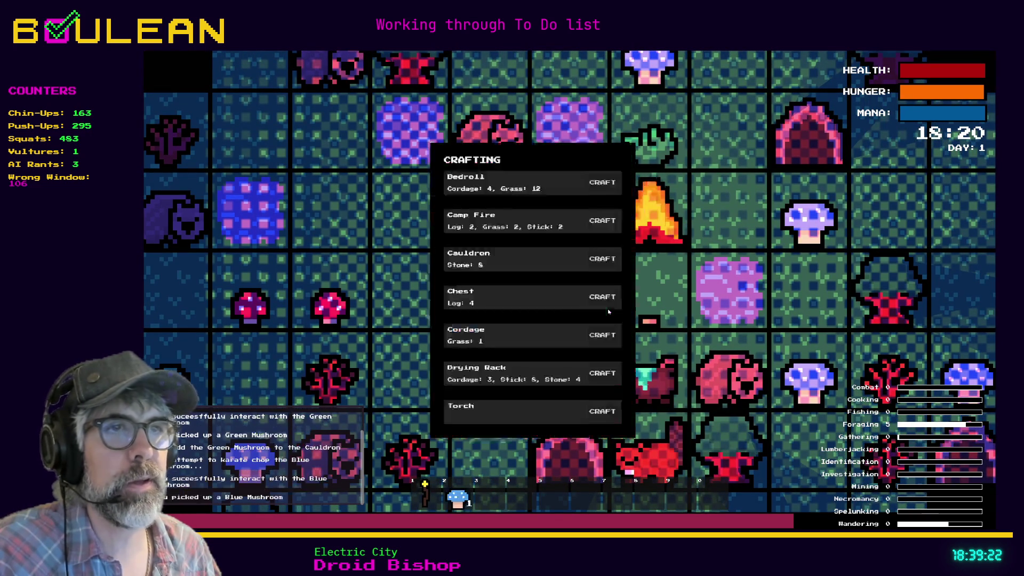
pyautogui.click(603, 262)
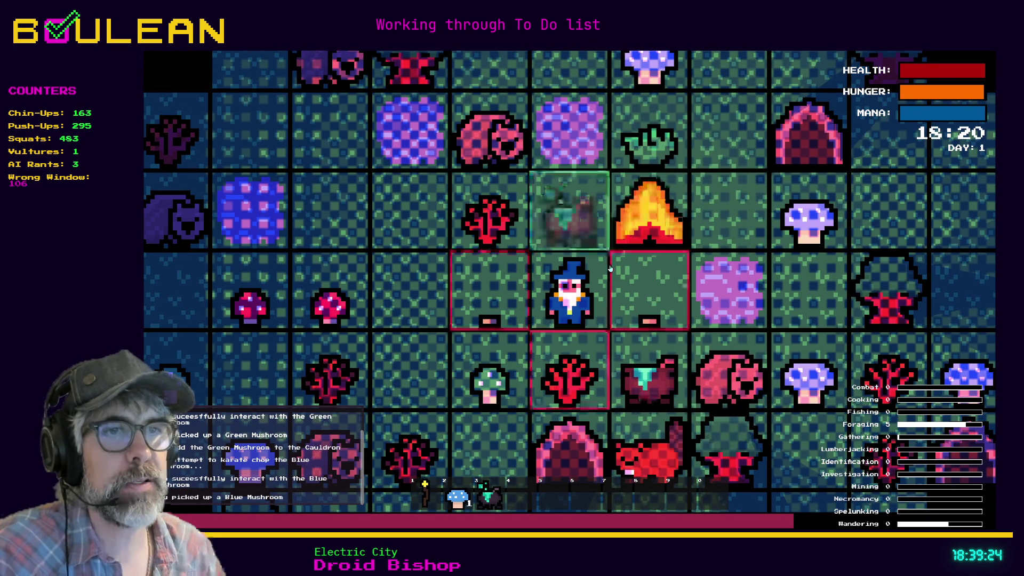
pyautogui.click(600, 246)
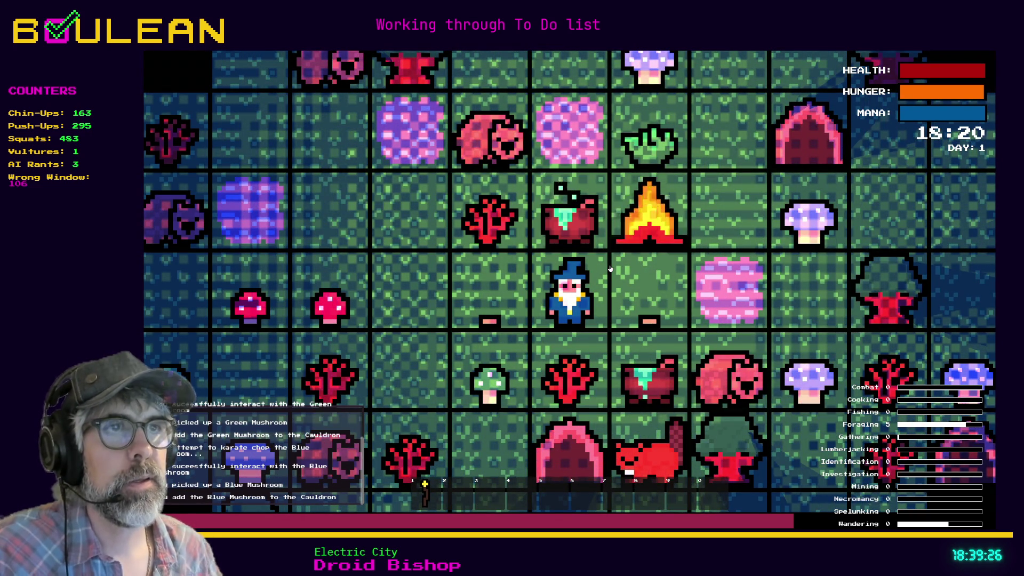
# Step: Zoom in on the map and open the game's debug options menu
pyautogui.scroll(1, 610, 268)
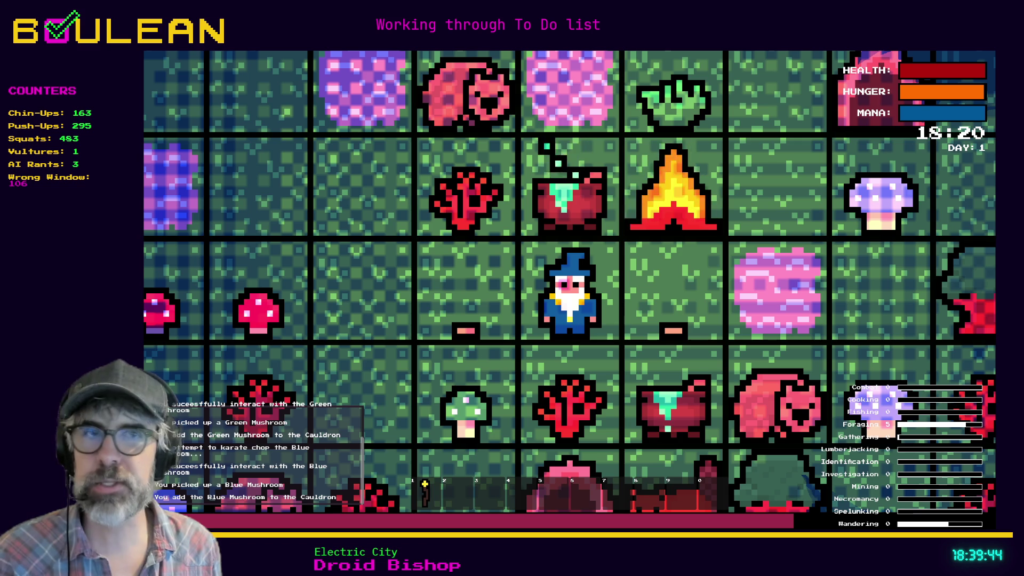
pyautogui.scroll(1, 569, 290)
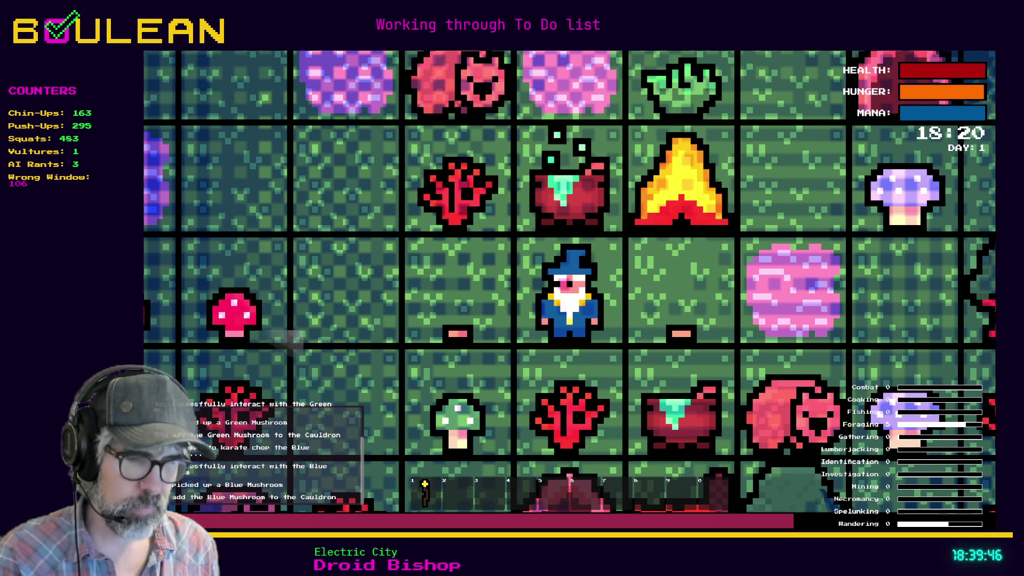
pyautogui.press('`')
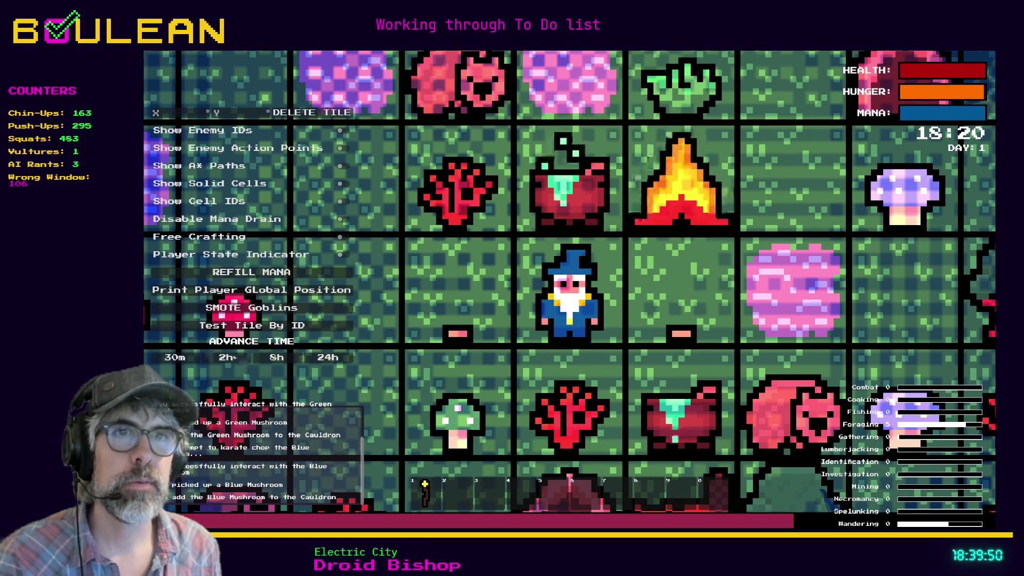
# Step: Advance the clock three times by 2h and four times by 30m to reach 02:20 Day 2
pyautogui.click(228, 357)
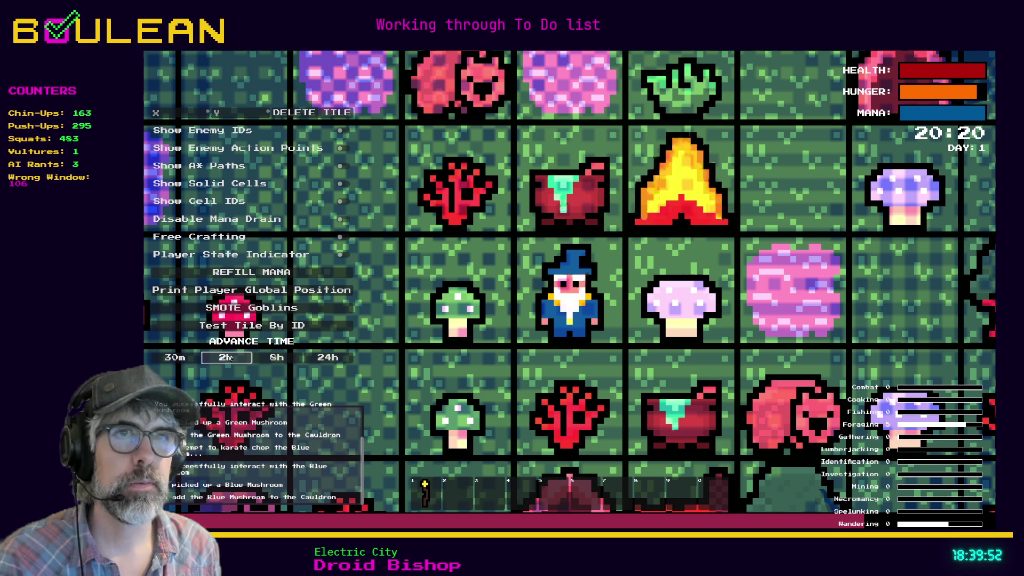
pyautogui.click(228, 357)
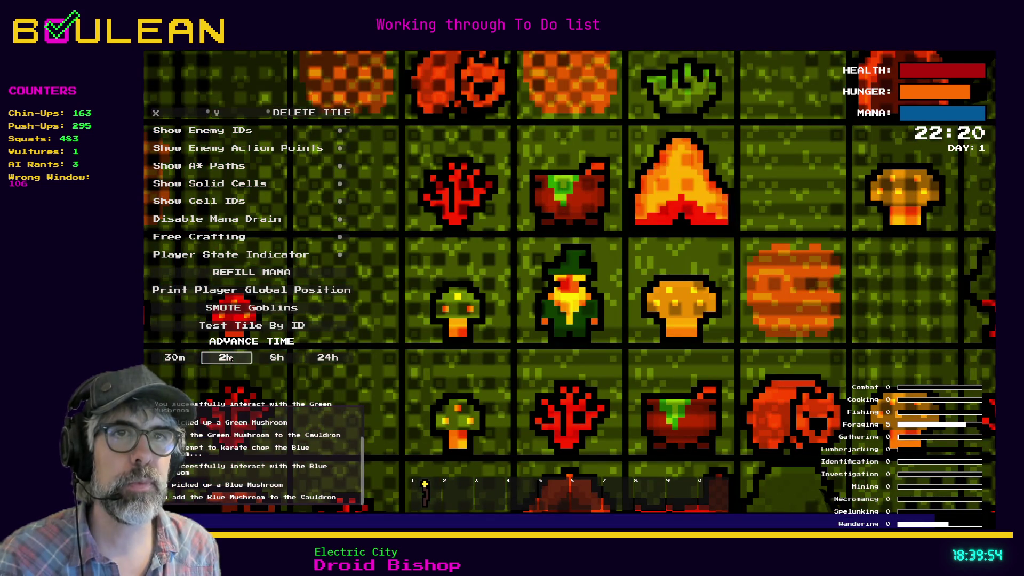
pyautogui.click(228, 357)
pyautogui.click(176, 358)
pyautogui.click(176, 358)
pyautogui.click(175, 358)
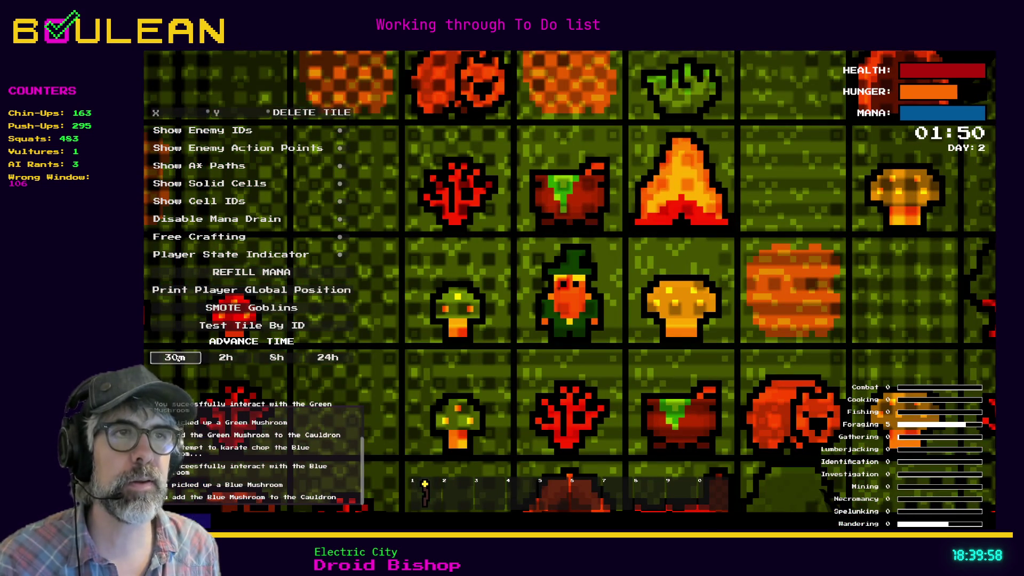
pyautogui.click(176, 358)
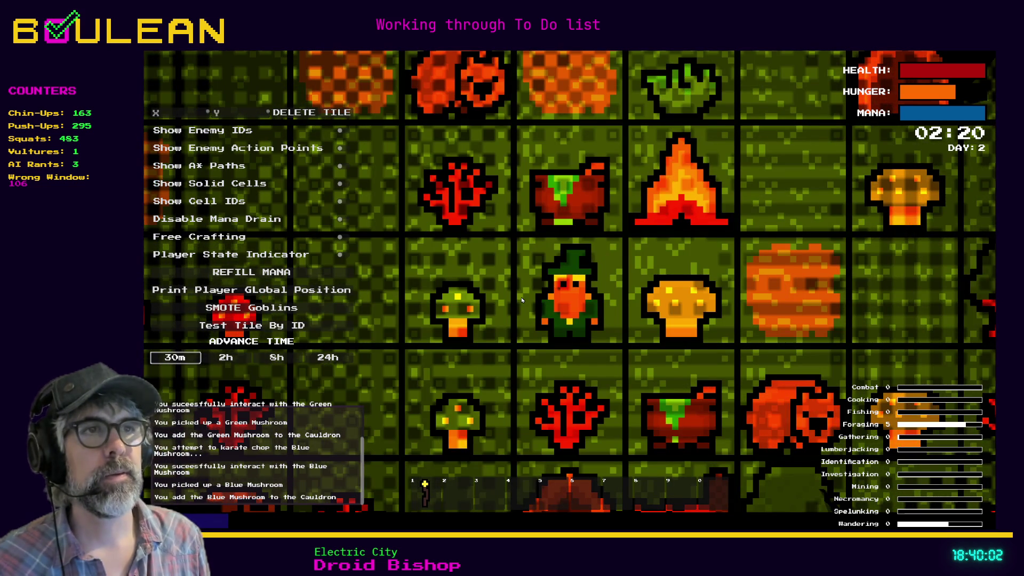
pyautogui.scroll(1, 527, 302)
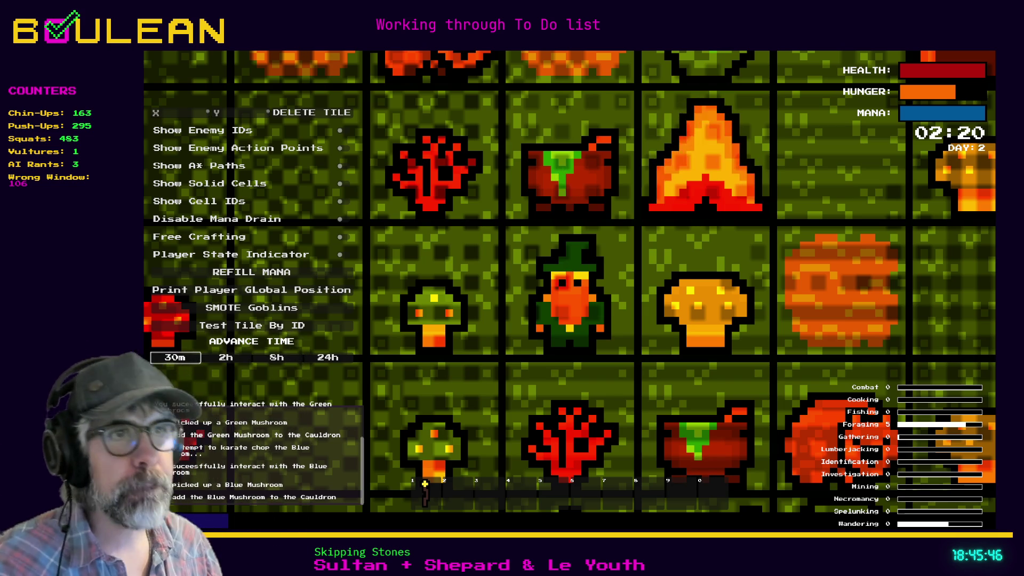
pyautogui.scroll(1, 569, 281)
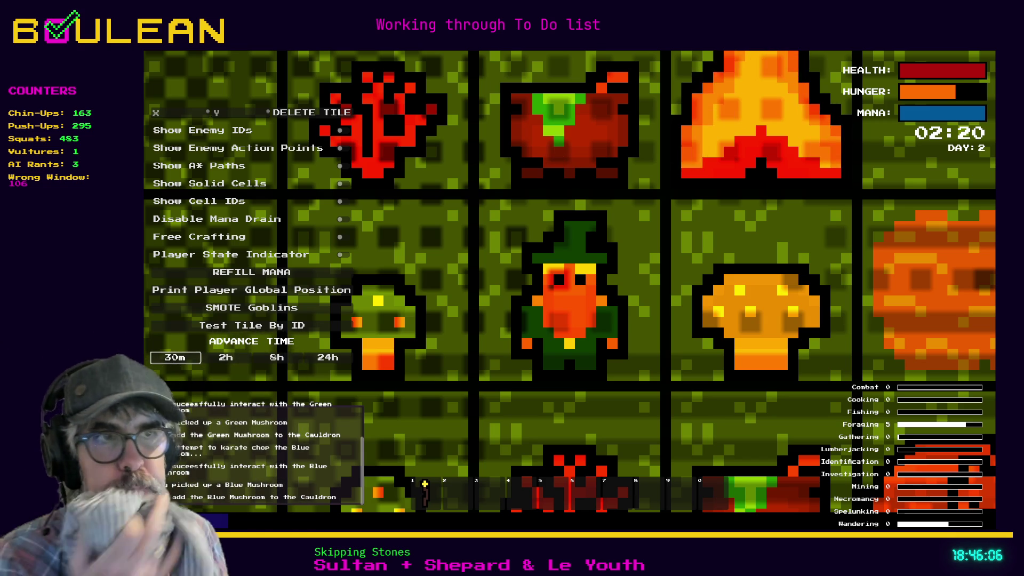
pyautogui.press('F8')
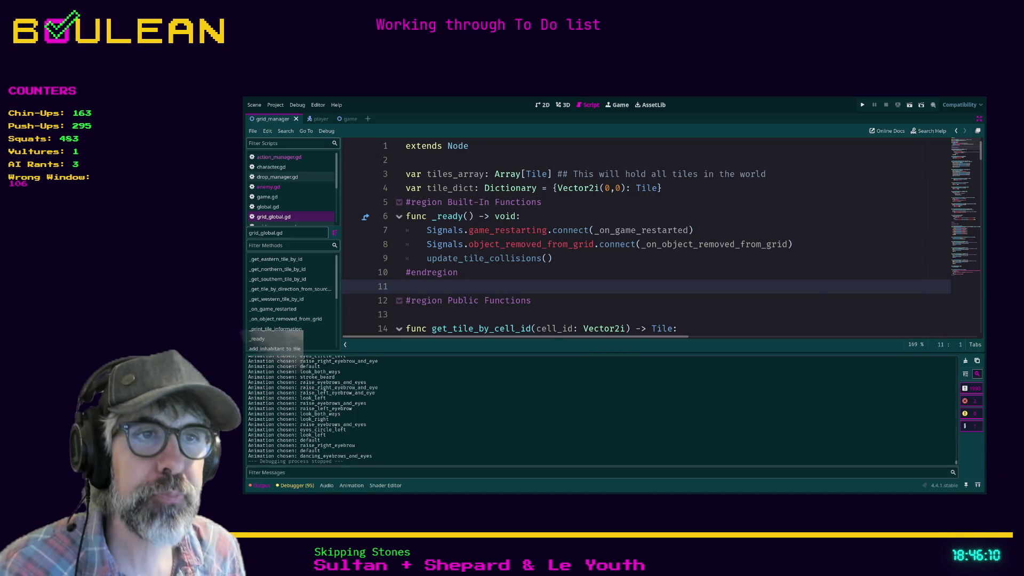
# Step: Enlarge the code area and add a blank line after the tile_dict declaration
pyautogui.moveTo(603, 352); pyautogui.dragTo(603, 365)
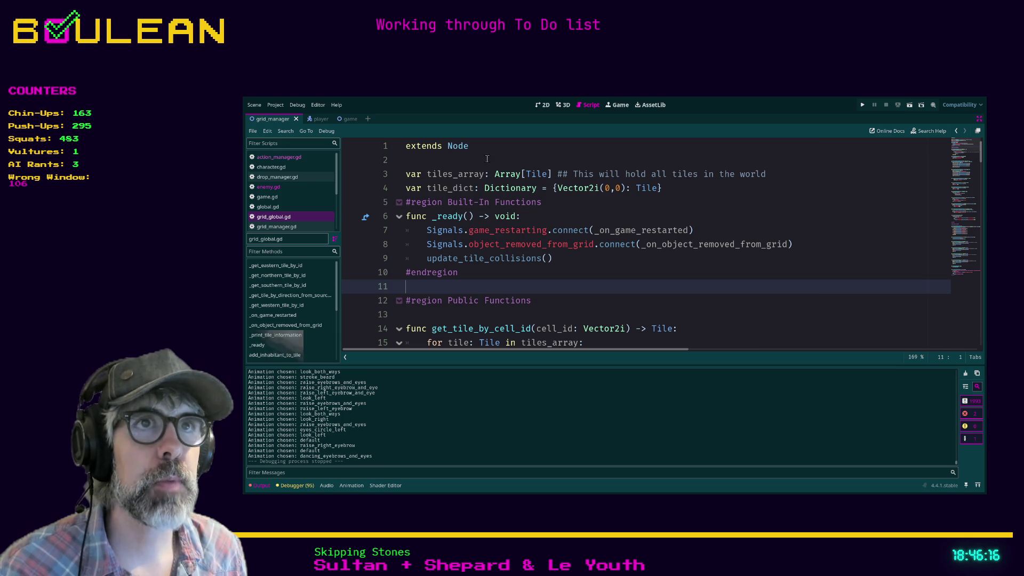
pyautogui.click(697, 187)
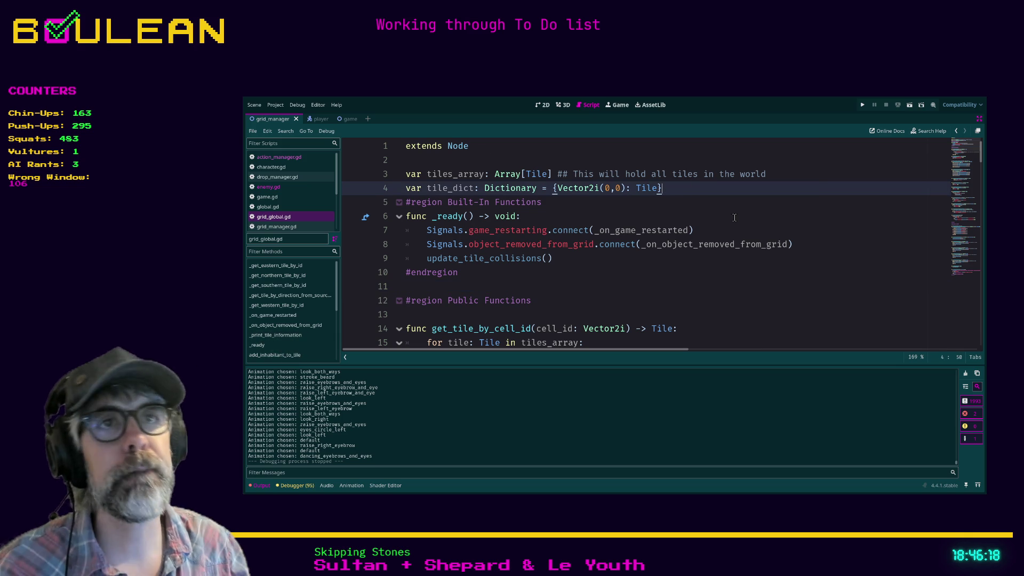
pyautogui.press('Return')
pyautogui.scroll(-1, 741, 218)
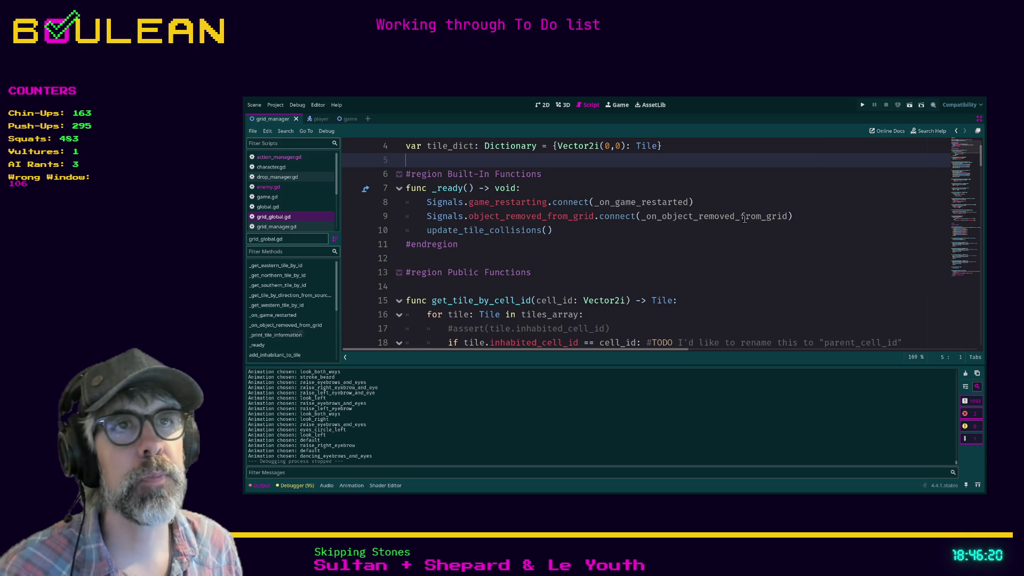
pyautogui.scroll(1, 745, 218)
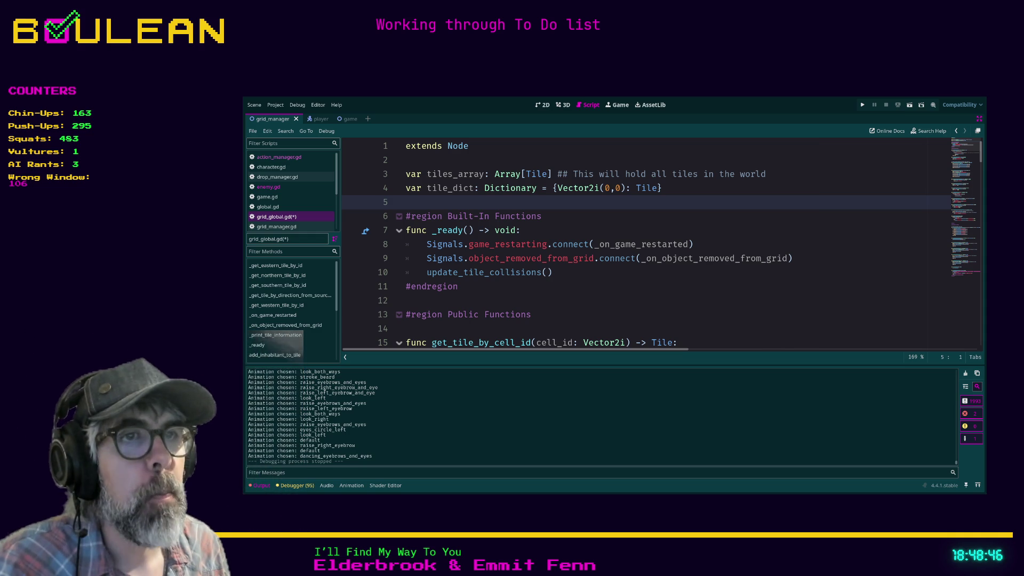
pyautogui.click(553, 272)
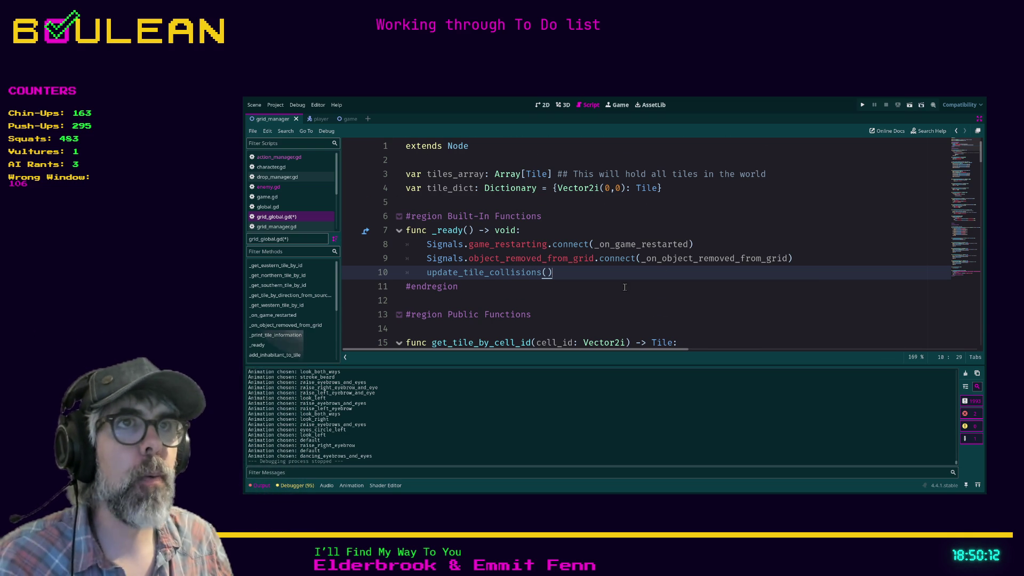
# Step: Comment tile_dict as keyed by a Vector2i cell_ID with the Tile as value, then save
pyautogui.click(686, 189)
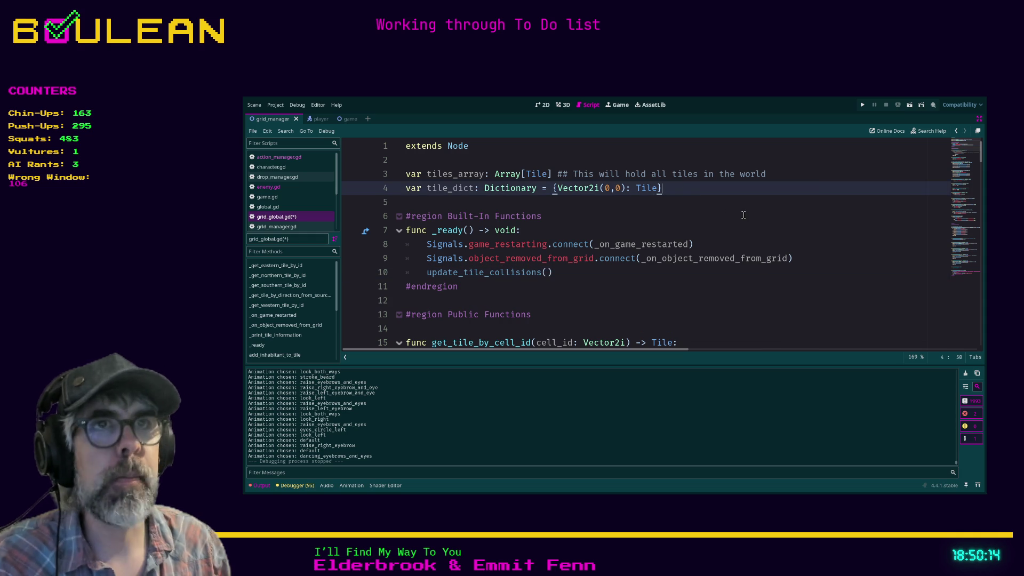
pyautogui.write('## Dictionary key wil')
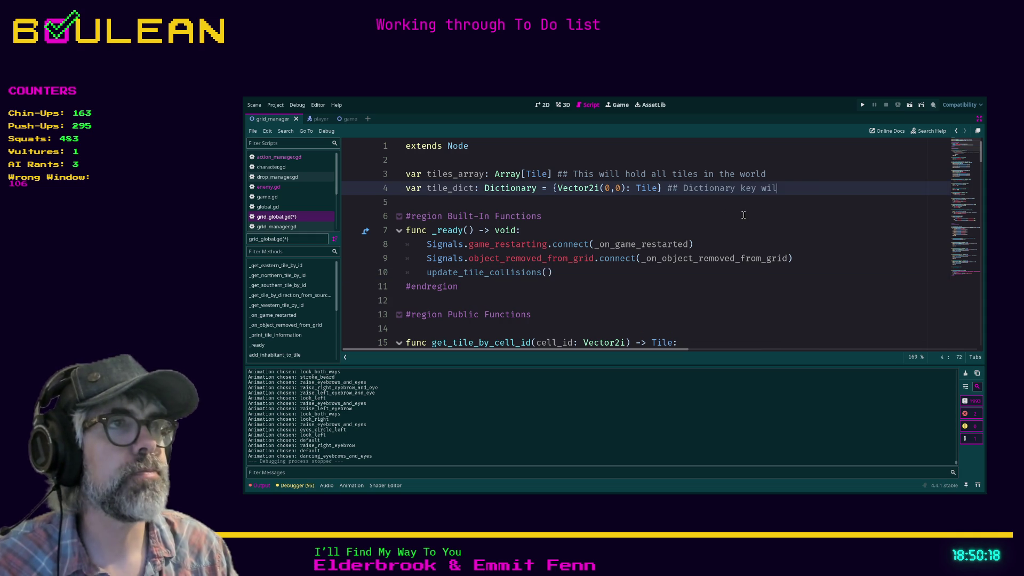
pyautogui.write('l be a vector')
pyautogui.press('BackSpace')
pyautogui.press('BackSpace')
pyautogui.press('BackSpace')
pyautogui.write('Vector')
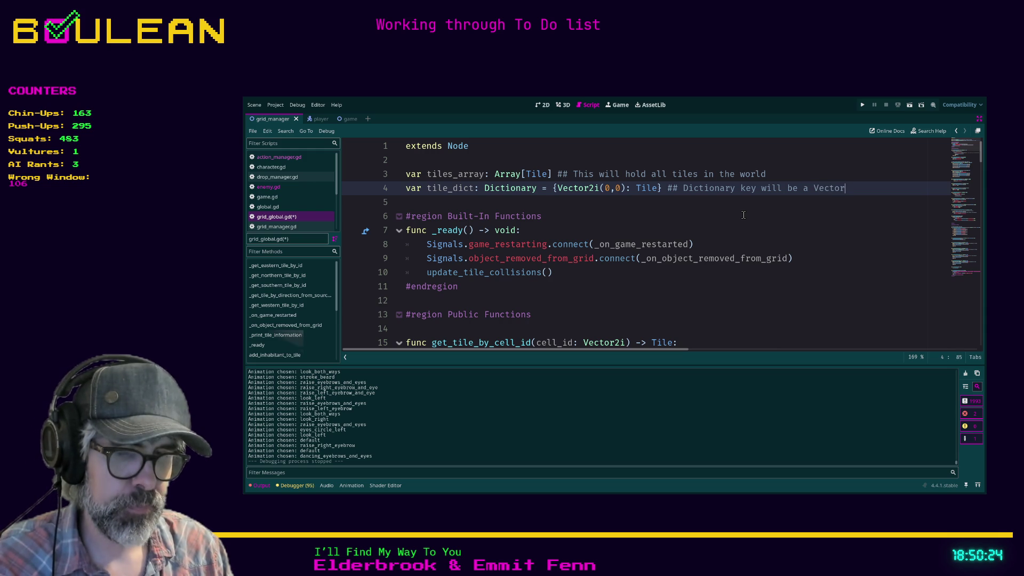
pyautogui.write('2i with the cel')
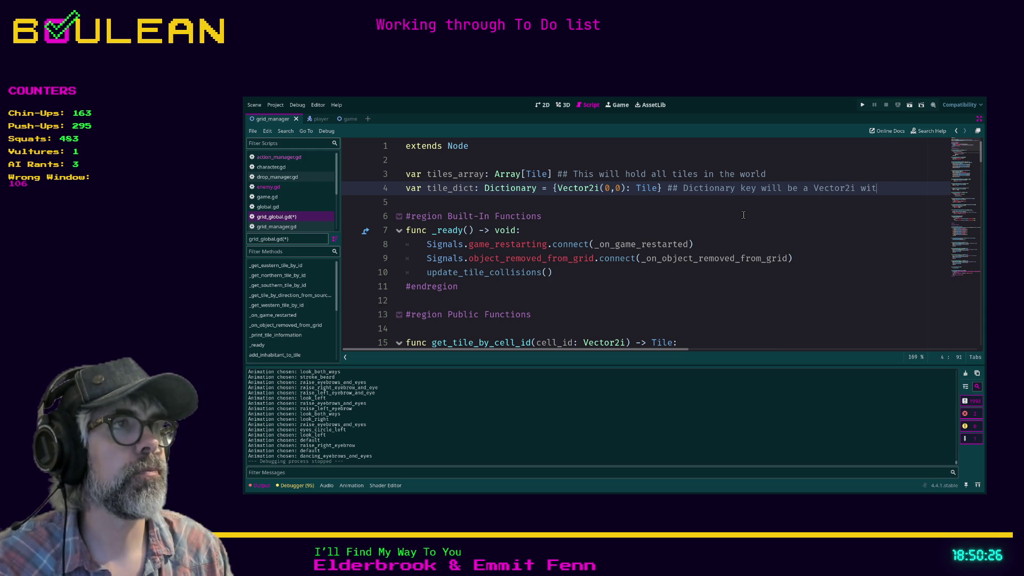
pyautogui.write('l_')
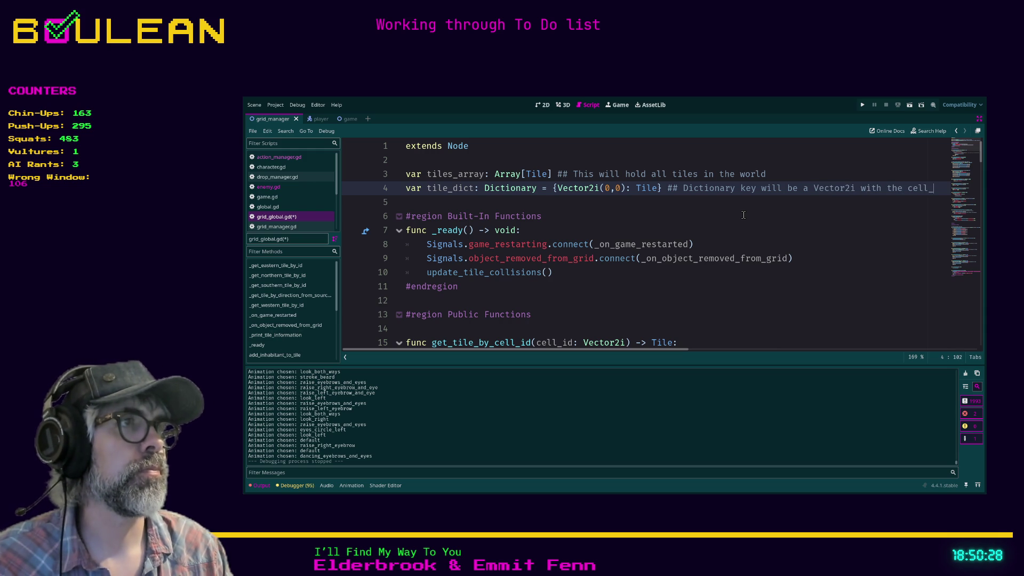
pyautogui.write('ID')
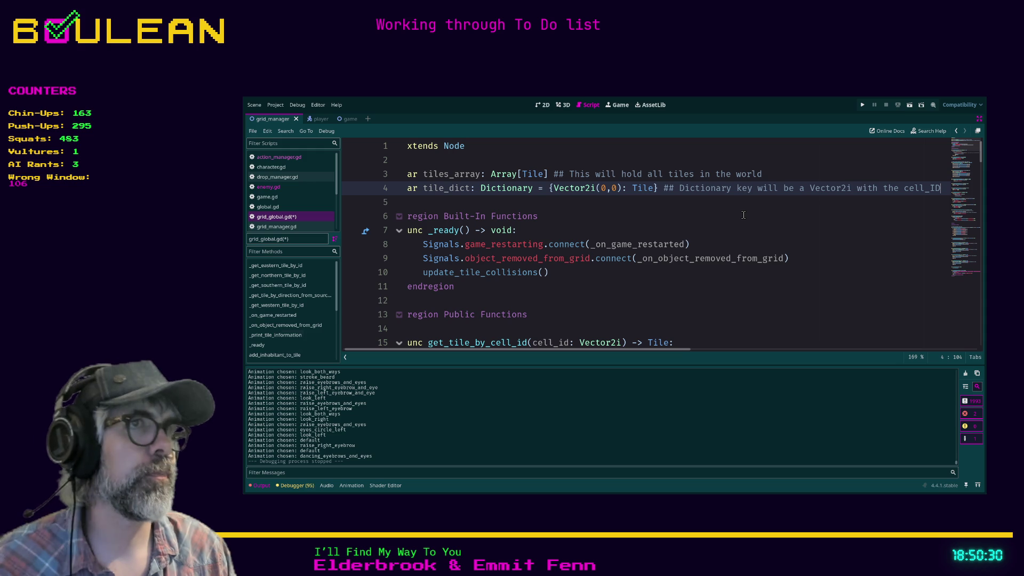
pyautogui.write(' and value will be the T')
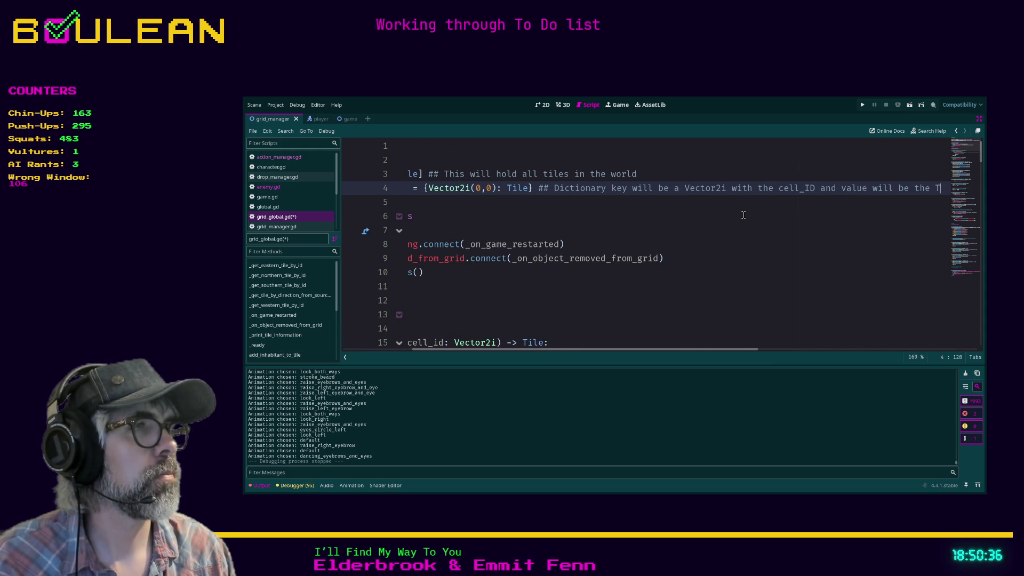
pyautogui.write('il')
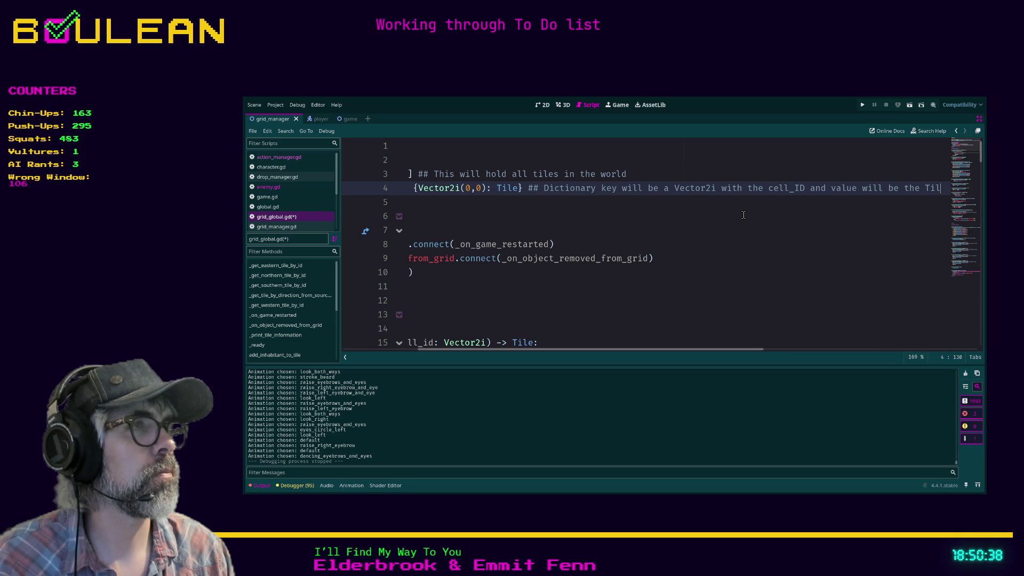
pyautogui.write('e')
pyautogui.hotkey('ctrl', 's')
pyautogui.moveTo(551, 350); pyautogui.dragTo(402, 359)
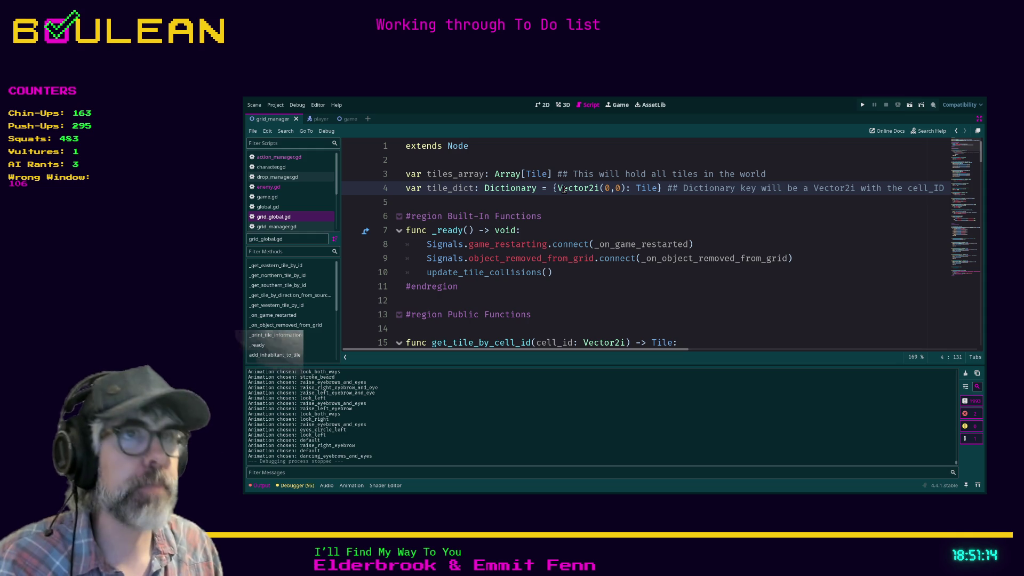
pyautogui.scroll(-3, 511, 244)
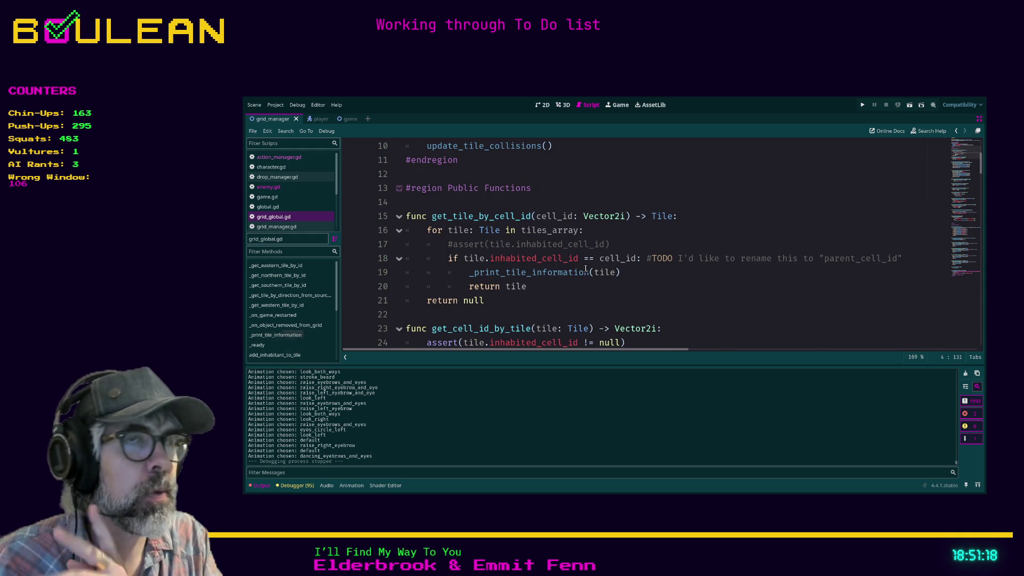
pyautogui.scroll(3, 585, 199)
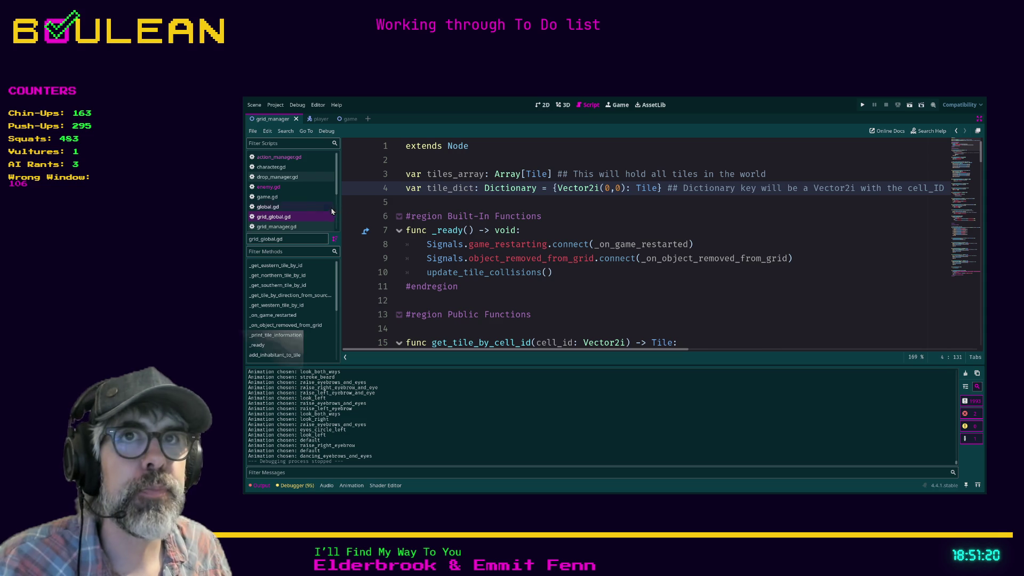
pyautogui.click(288, 228)
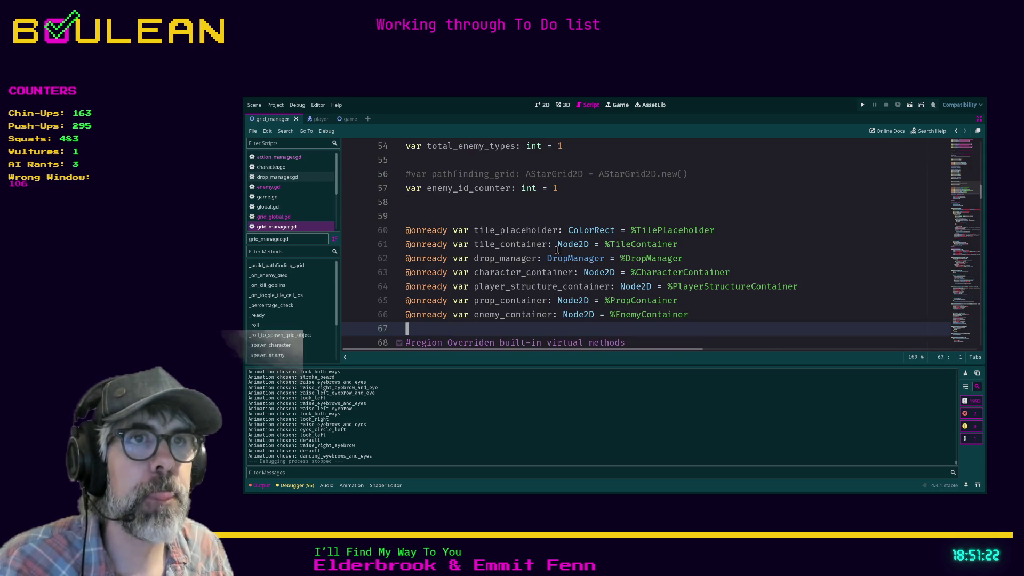
# Step: Scroll grid_manager.gd to the tile-creation loop and insert a blank line at line 109
pyautogui.scroll(-15, 634, 262)
pyautogui.scroll(-5, 633, 261)
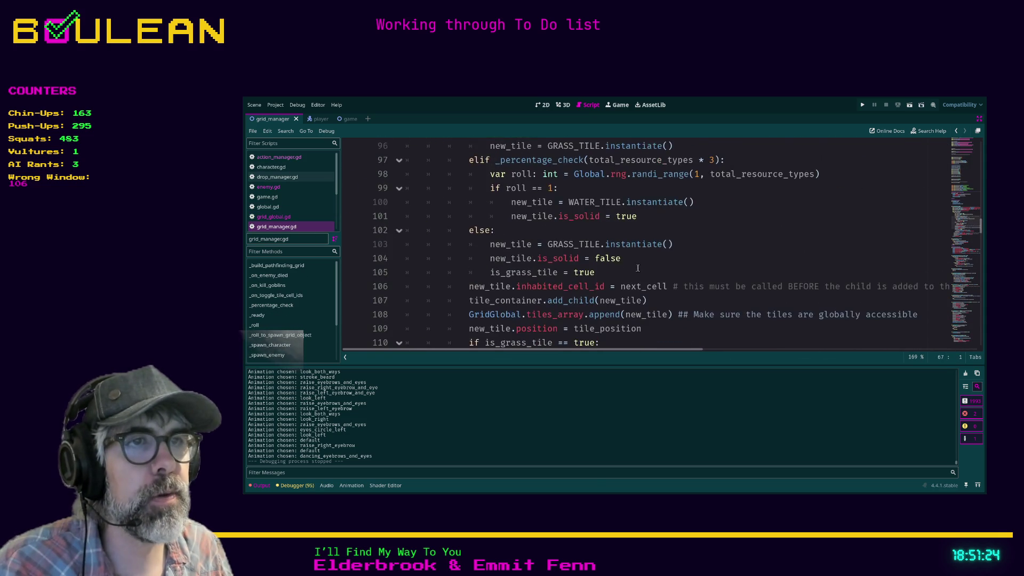
pyautogui.scroll(-4, 640, 272)
pyautogui.scroll(2, 614, 267)
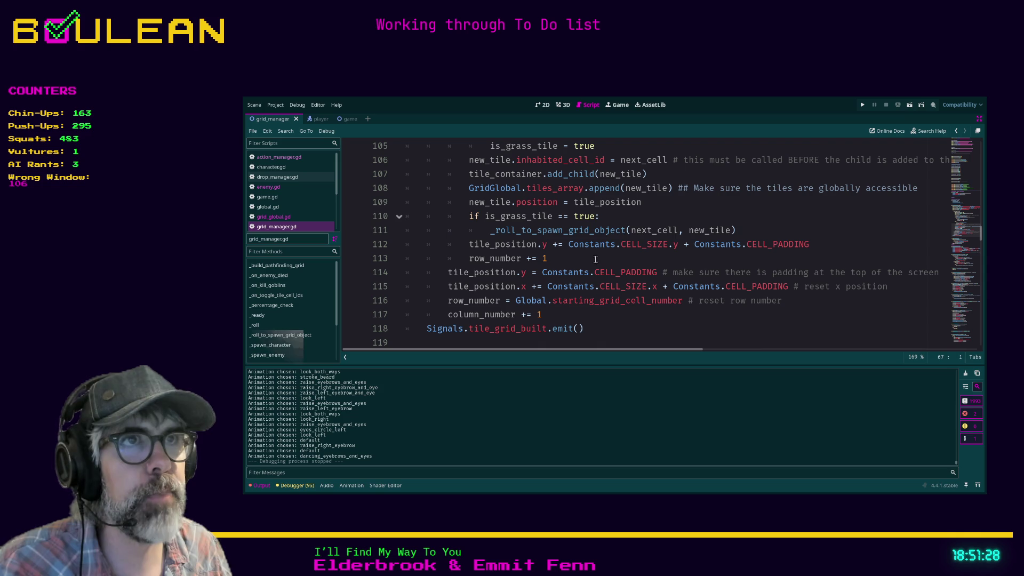
pyautogui.click(616, 258)
pyautogui.scroll(1, 629, 259)
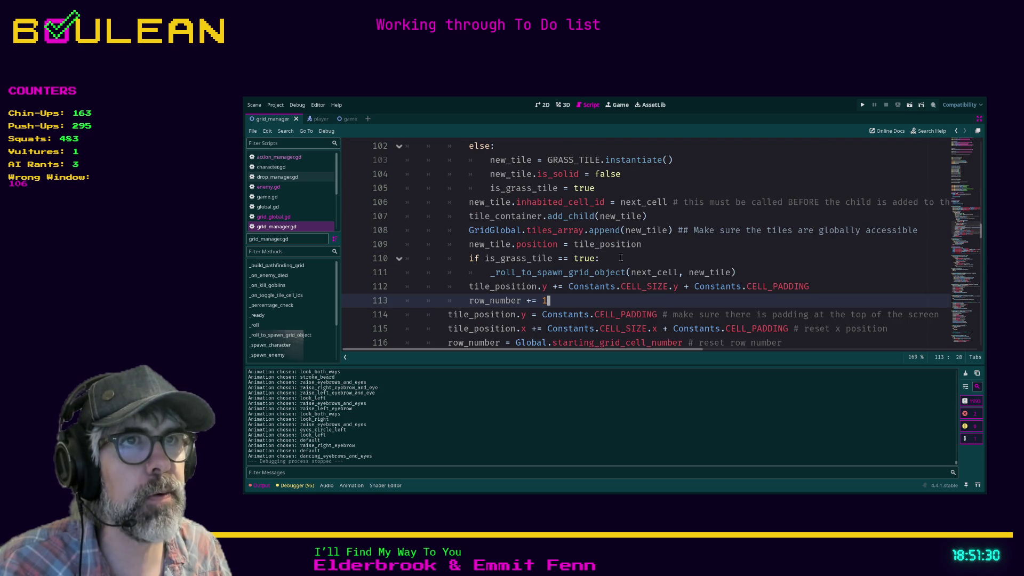
pyautogui.click(465, 246)
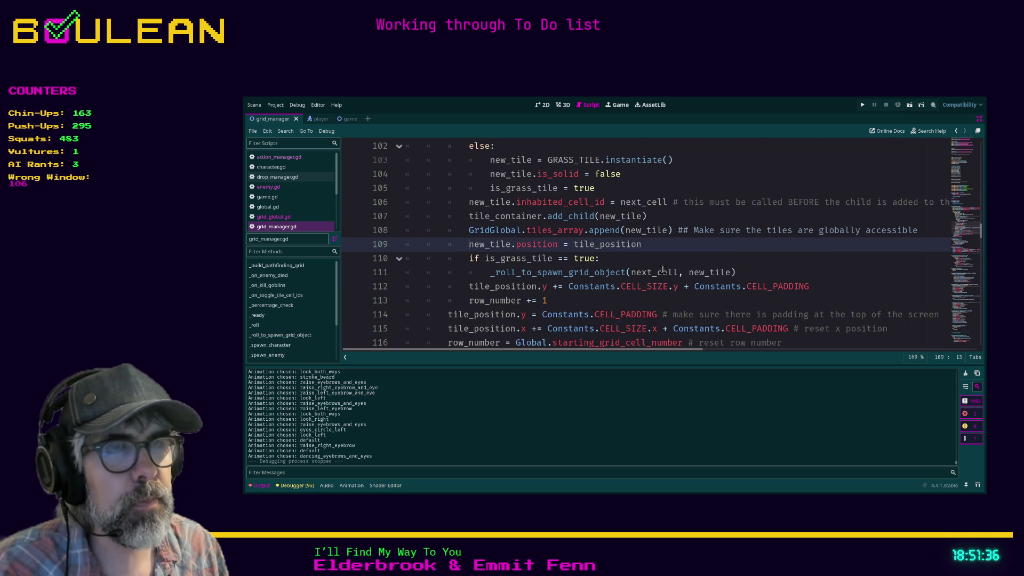
pyautogui.press('Return')
# Step: Add line 109 GridGlobal.tile_dict[cell_id] below the tiles_array append, removing the mistaken .append
pyautogui.press('Up')
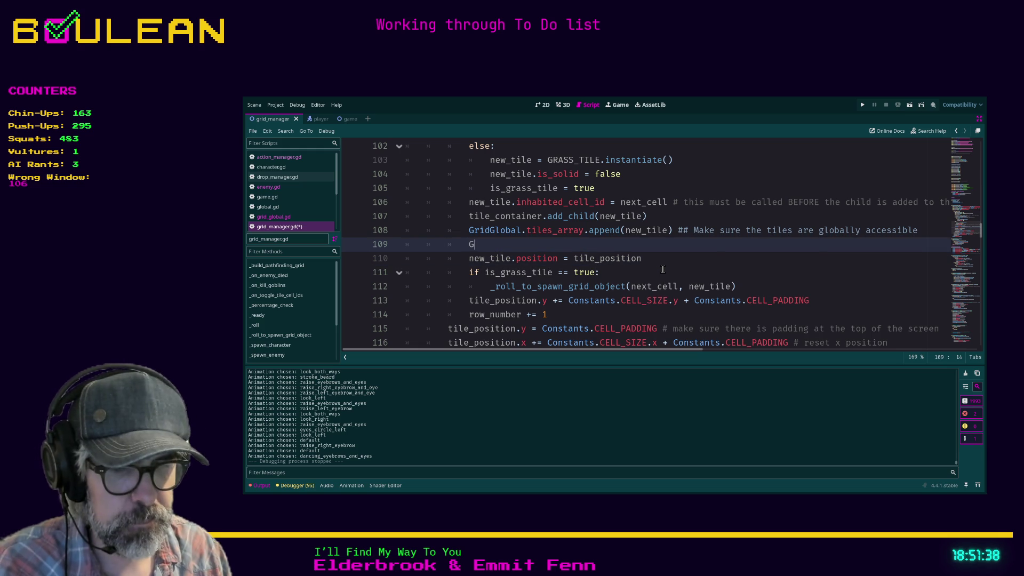
pyautogui.write('ridGloba')
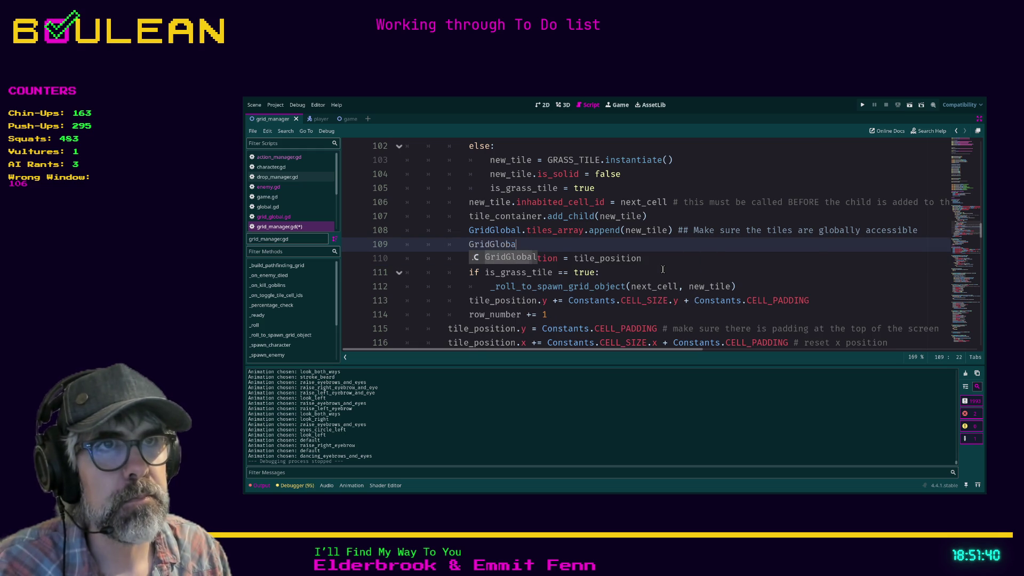
pyautogui.write('l.t')
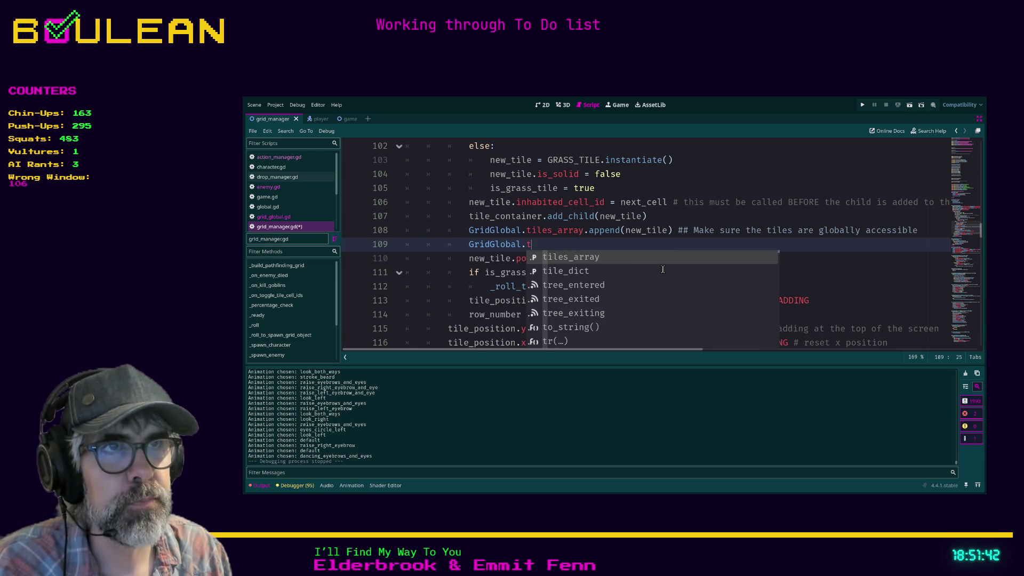
pyautogui.doubleClick(663, 269)
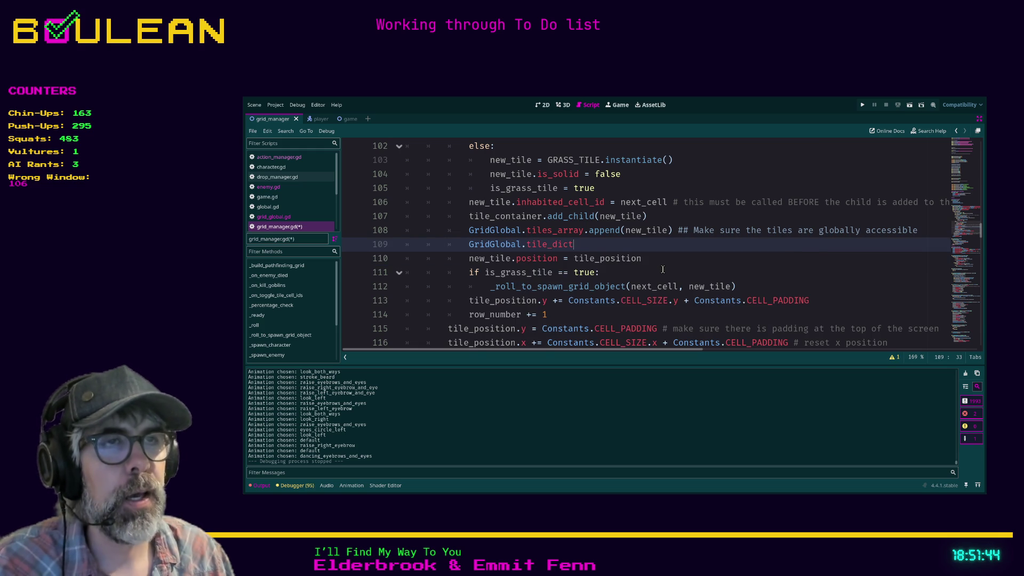
pyautogui.write('.')
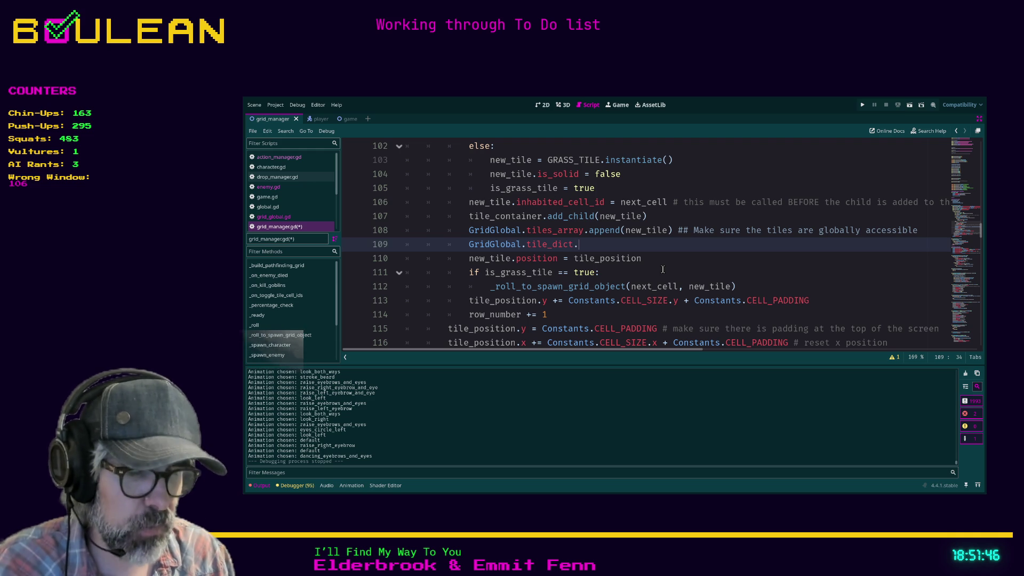
pyautogui.write('append')
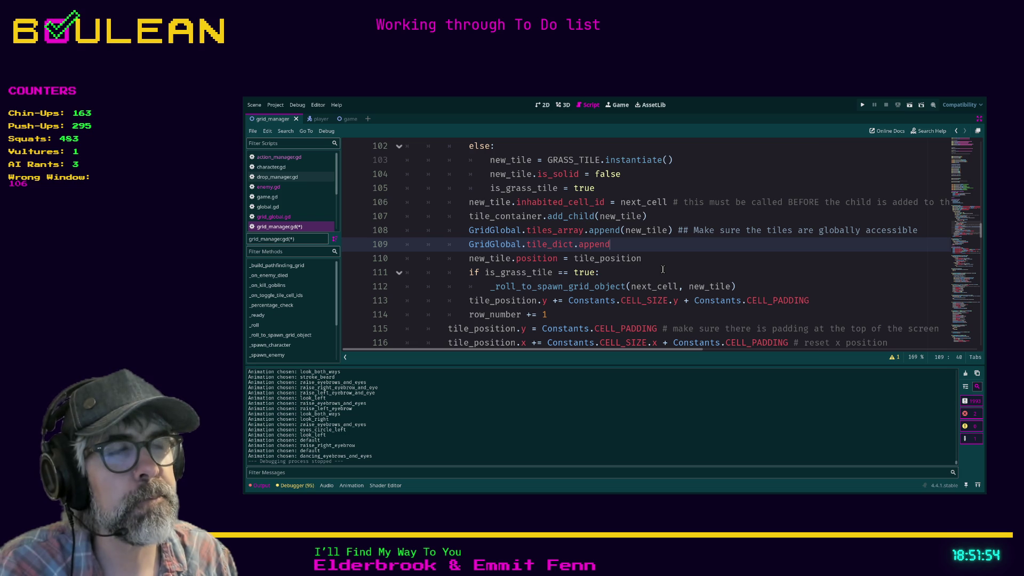
pyautogui.press('BackSpace')
pyautogui.press('BackSpace')
pyautogui.press('BackSpace')
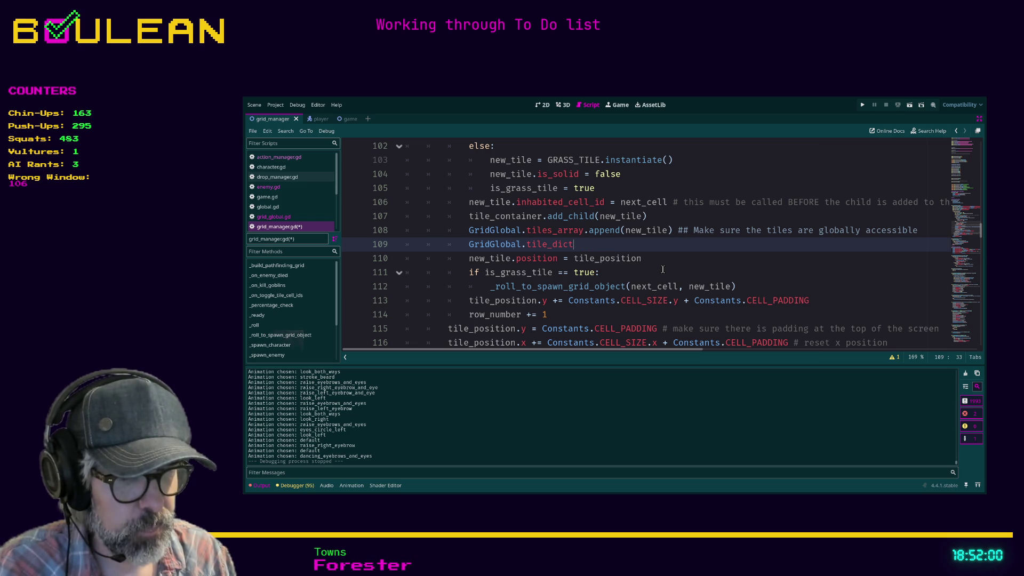
pyautogui.write('[')
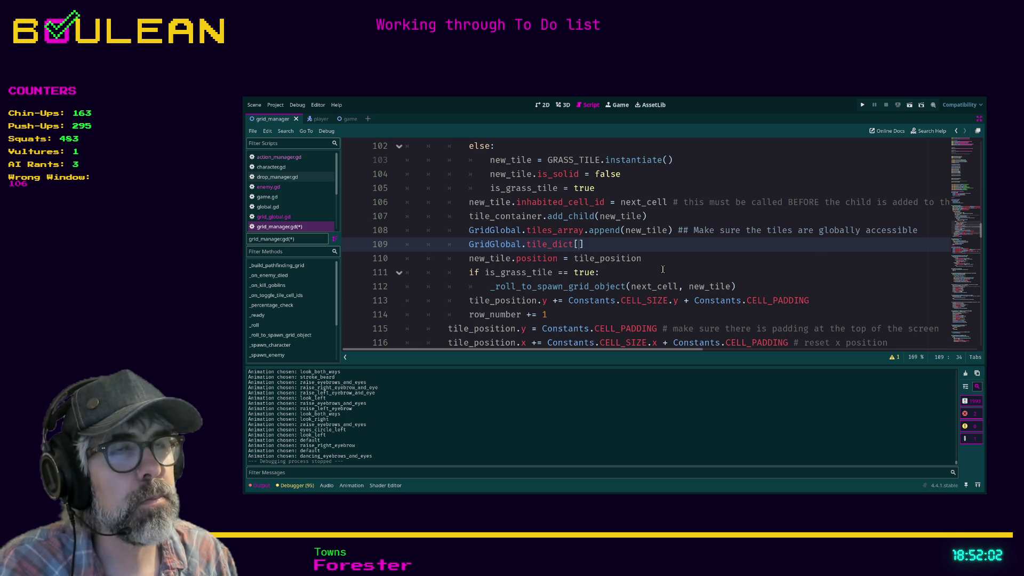
pyautogui.write('cell_')
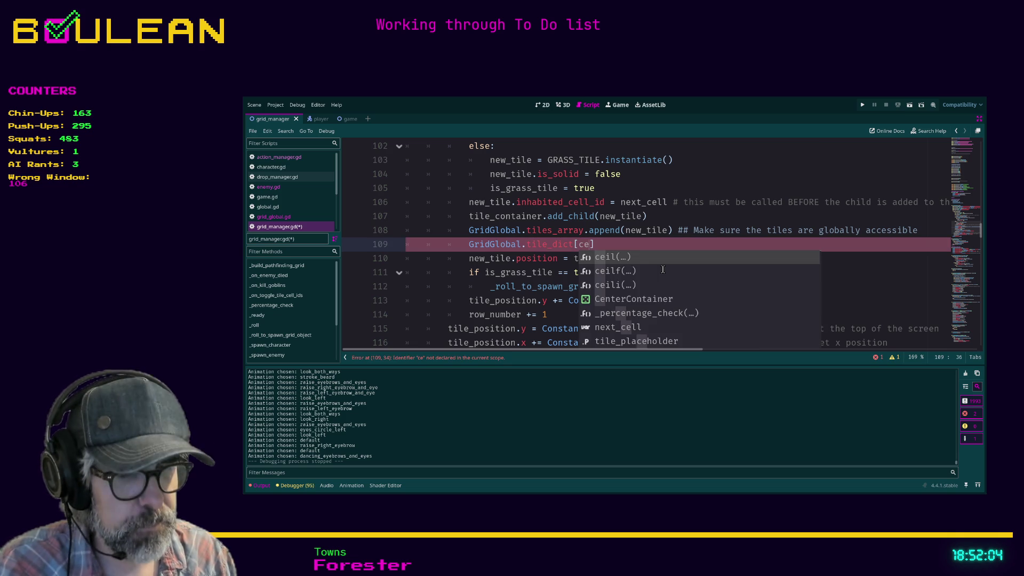
pyautogui.write('id')
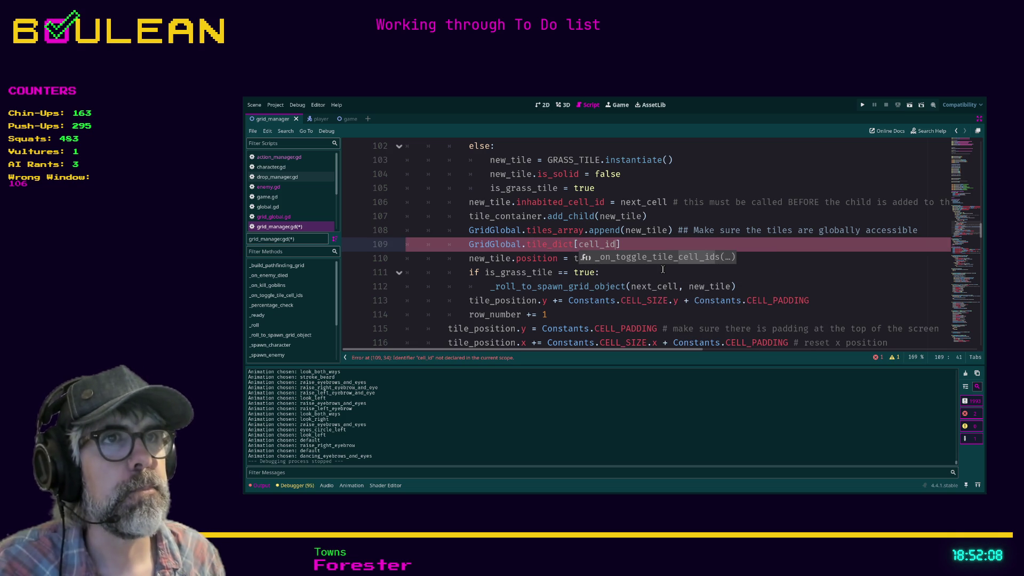
pyautogui.click(747, 258)
pyautogui.scroll(3, 763, 266)
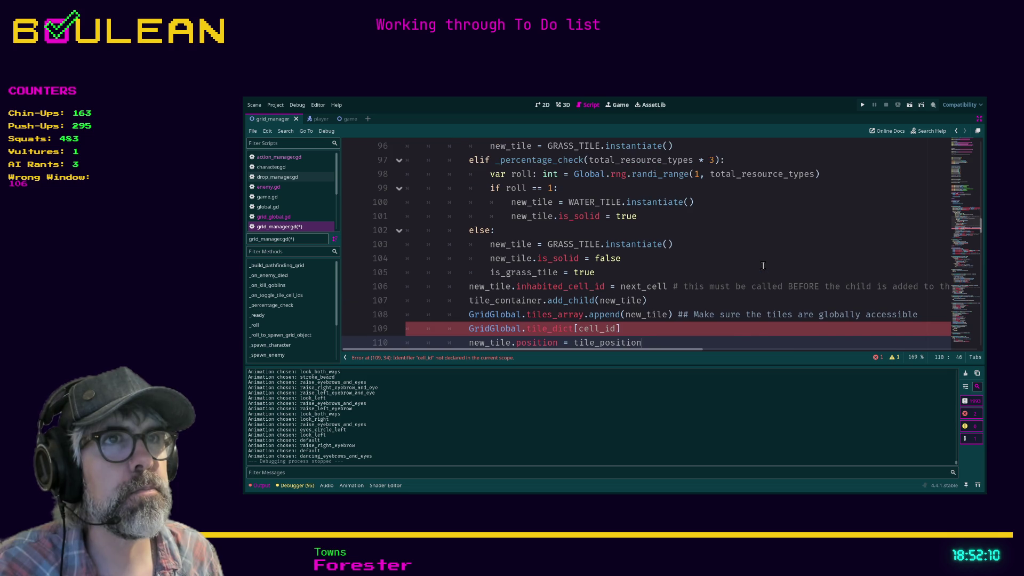
pyautogui.scroll(1, 763, 265)
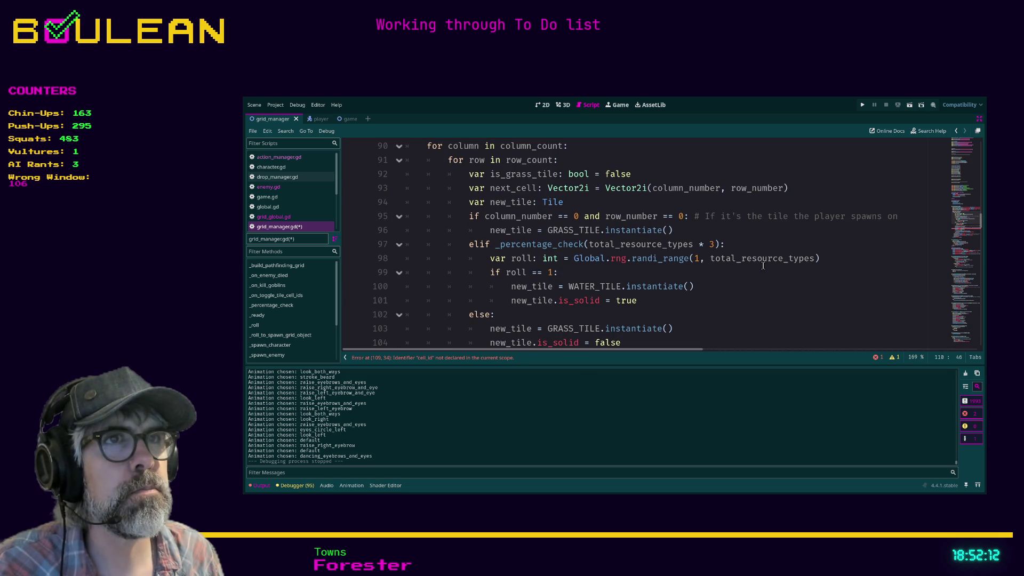
pyautogui.scroll(-1, 764, 266)
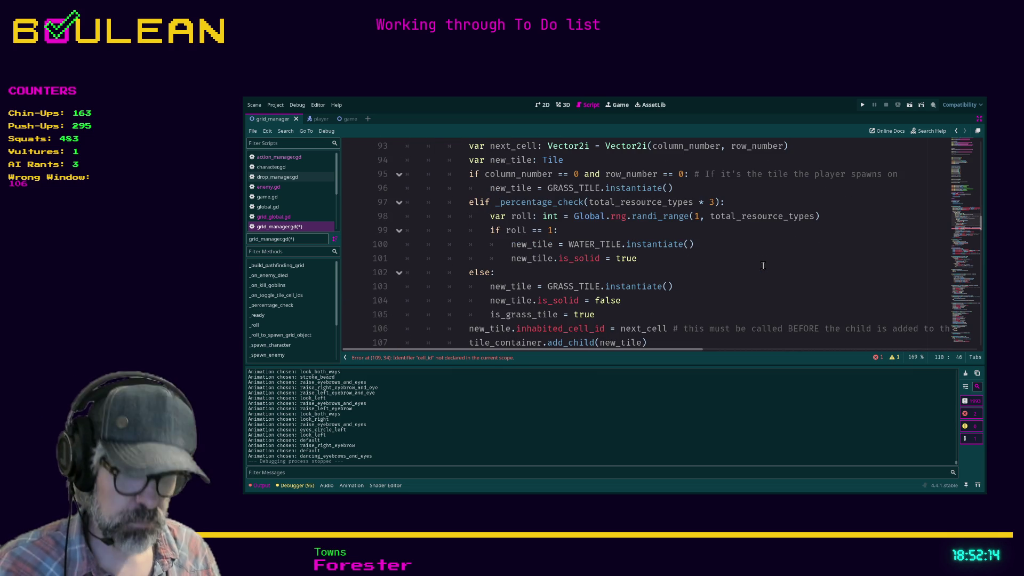
pyautogui.scroll(-2, 763, 265)
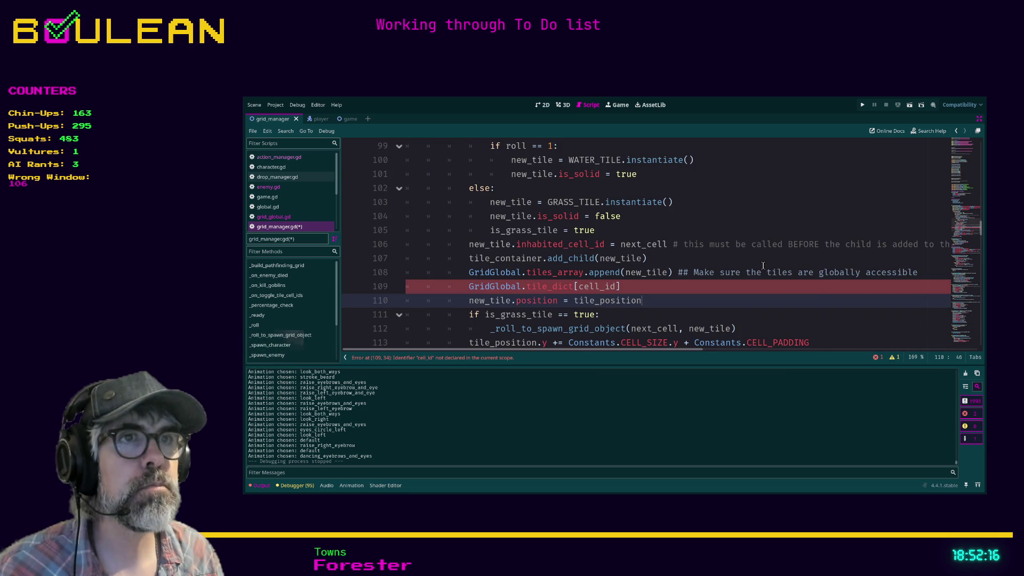
pyautogui.scroll(3, 763, 265)
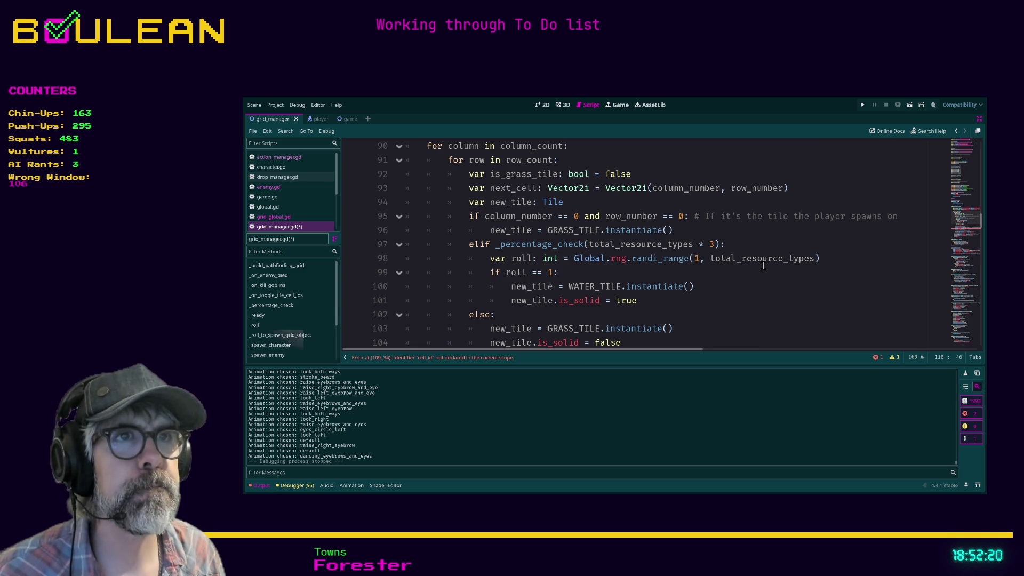
pyautogui.scroll(-2, 764, 265)
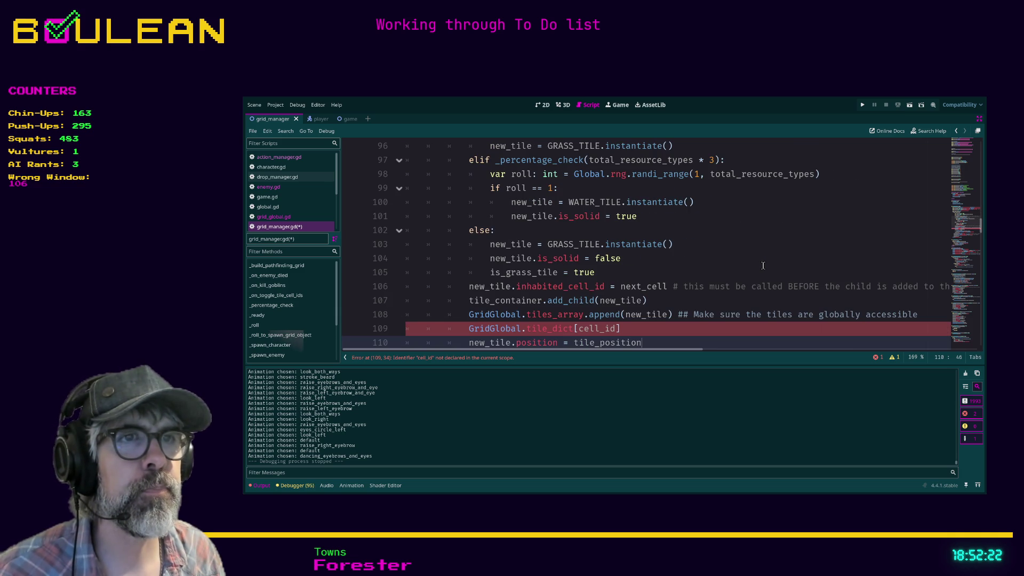
pyautogui.scroll(-1, 763, 265)
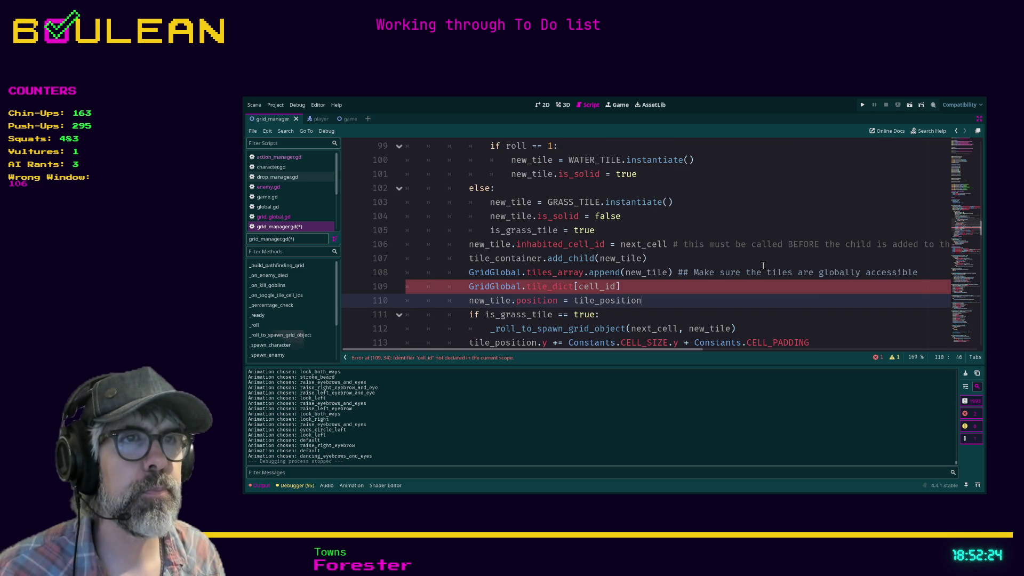
pyautogui.scroll(-1, 763, 265)
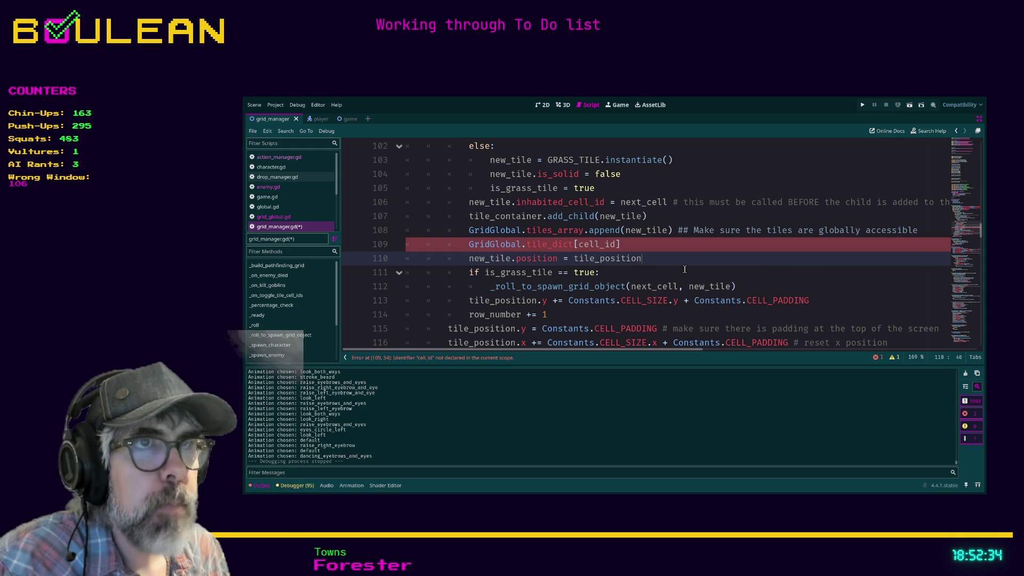
pyautogui.scroll(1, 618, 245)
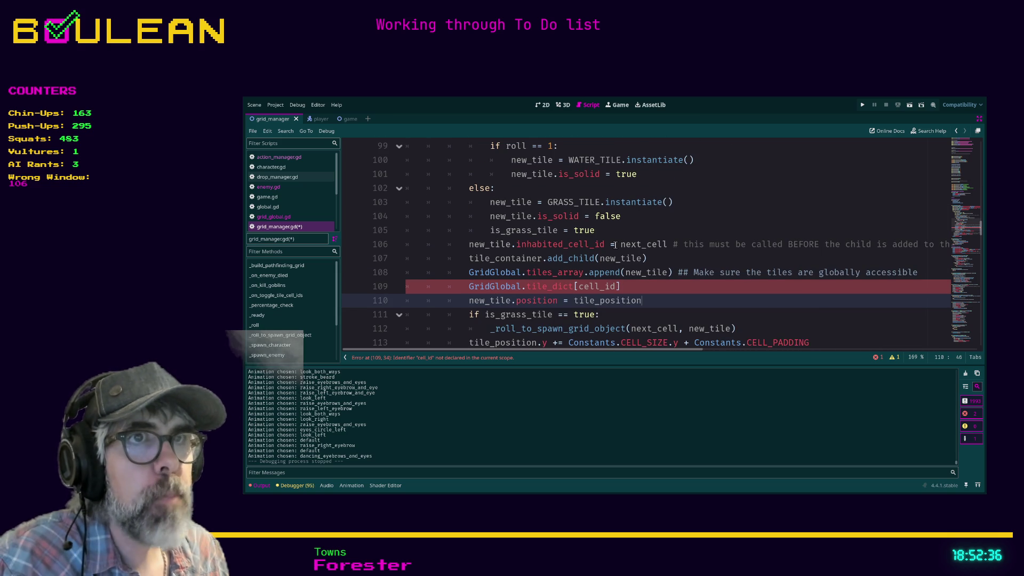
pyautogui.scroll(5, 619, 245)
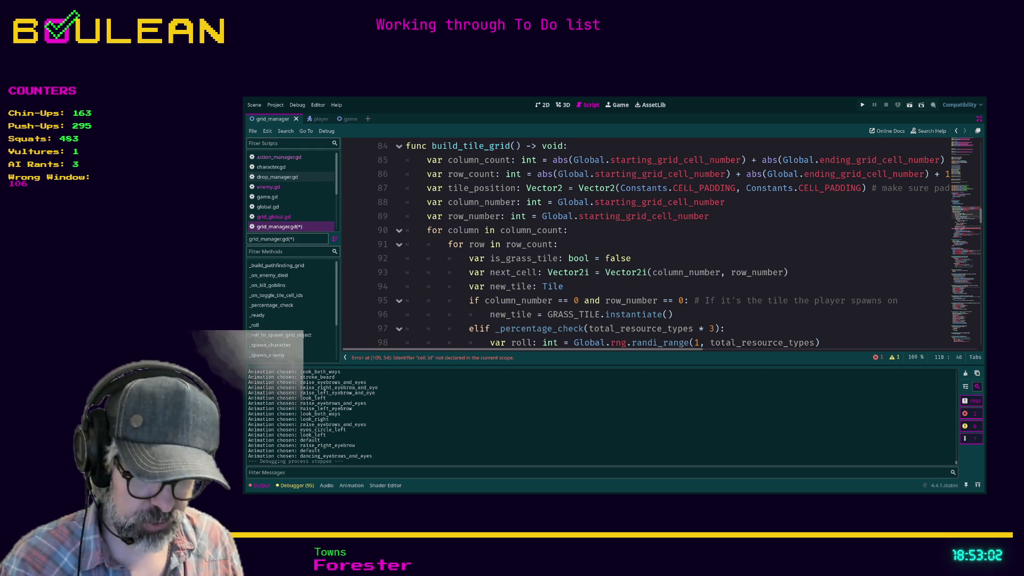
pyautogui.click(601, 234)
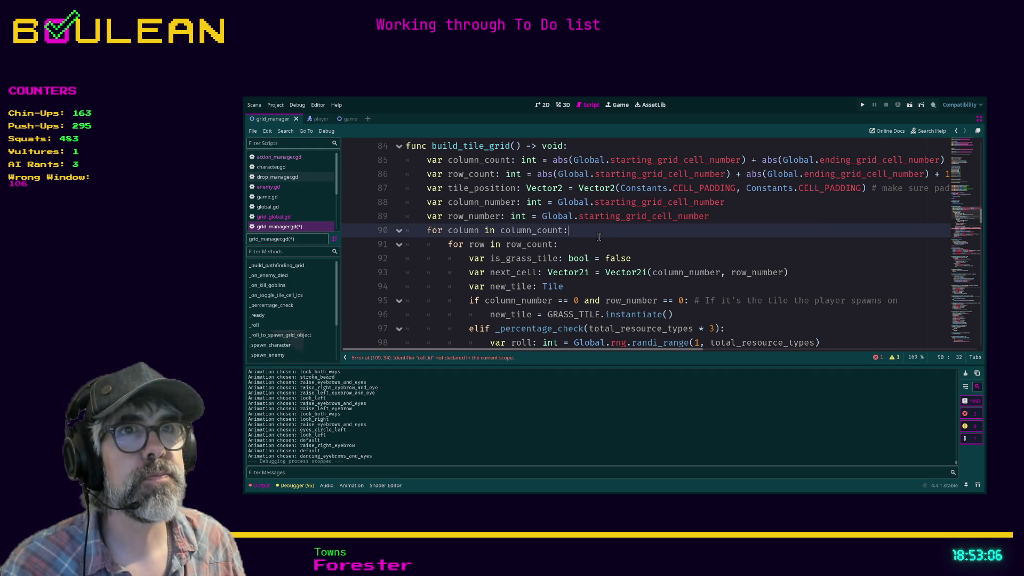
pyautogui.scroll(1, 598, 237)
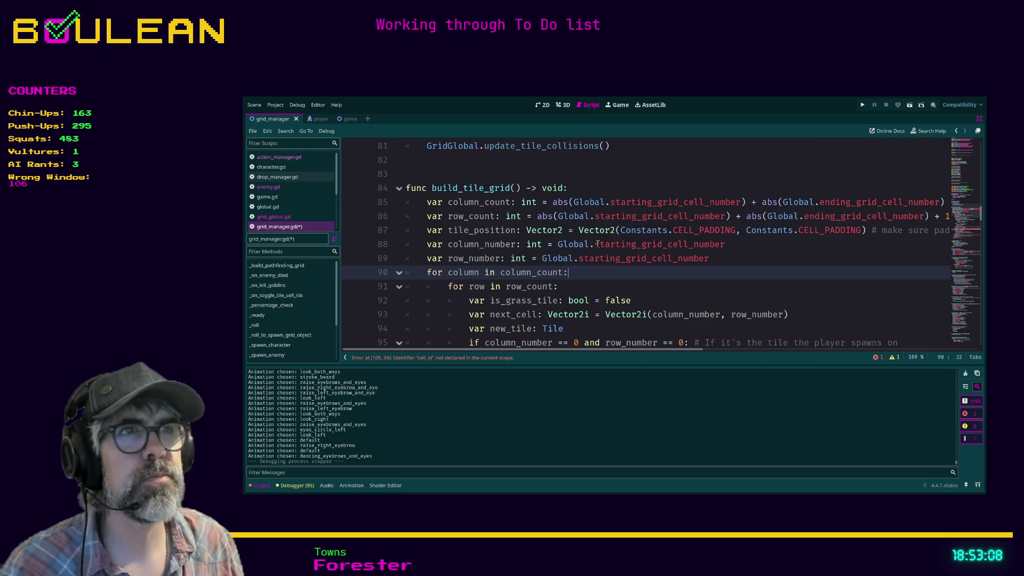
pyautogui.scroll(-2, 597, 244)
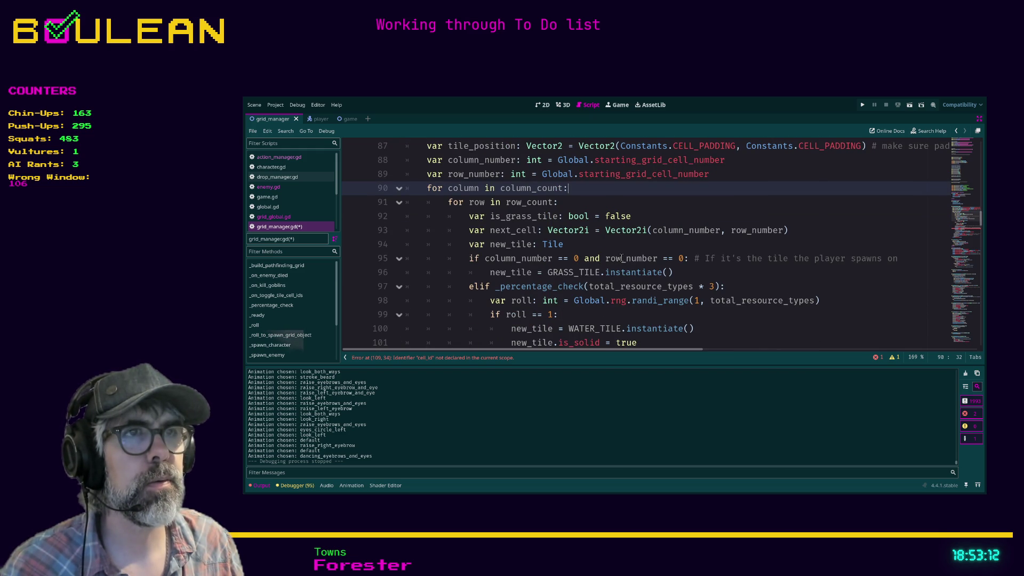
pyautogui.scroll(-1, 622, 258)
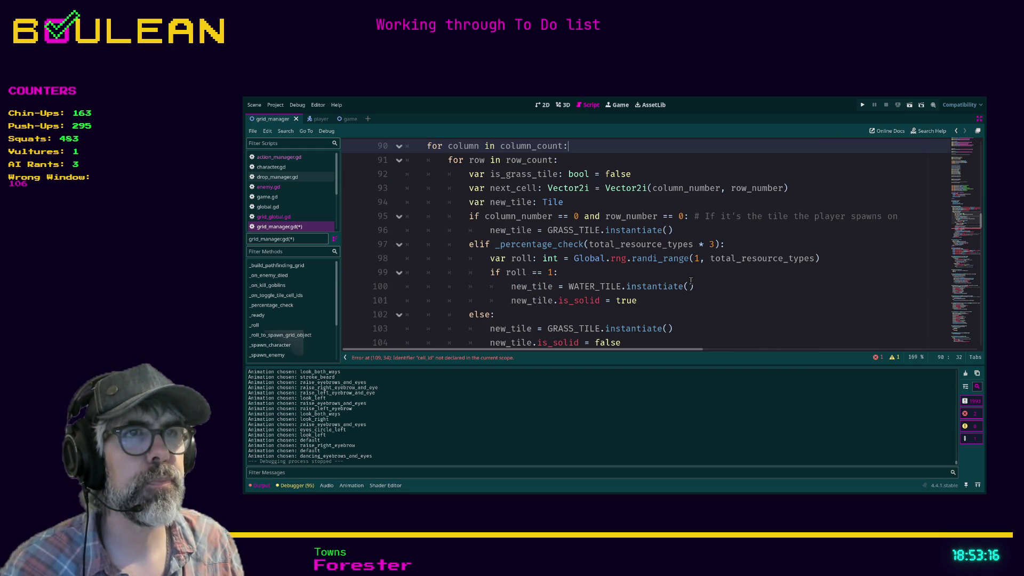
pyautogui.scroll(-2, 690, 281)
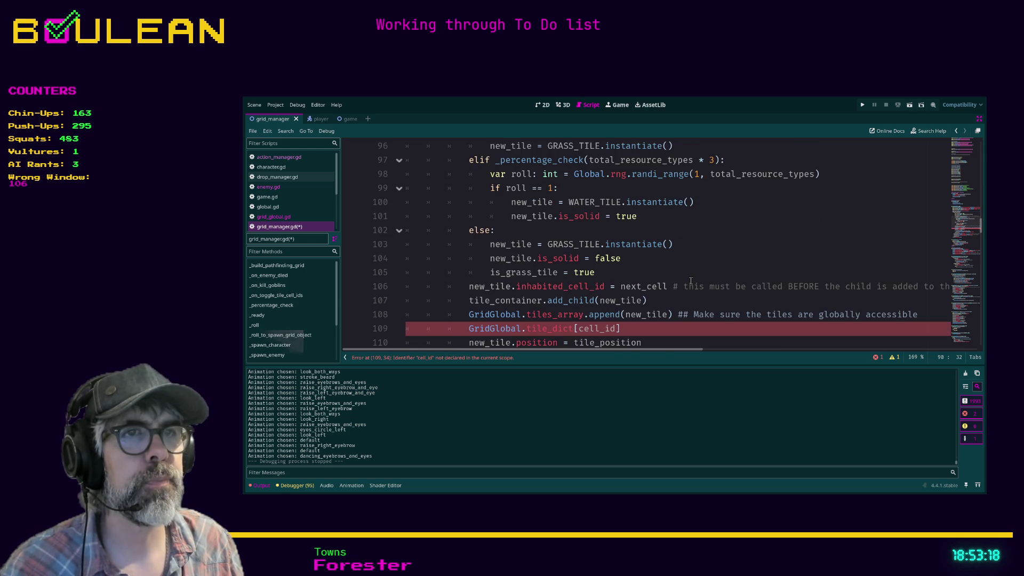
pyautogui.scroll(-1, 690, 281)
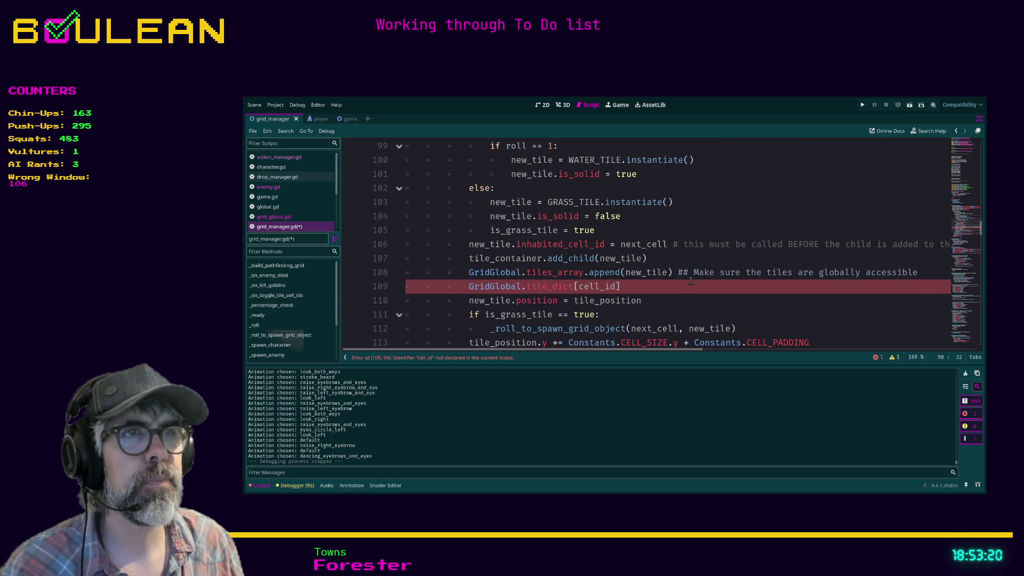
pyautogui.keyDown('ctrl'); pyautogui.click(644, 245); pyautogui.keyUp('ctrl')
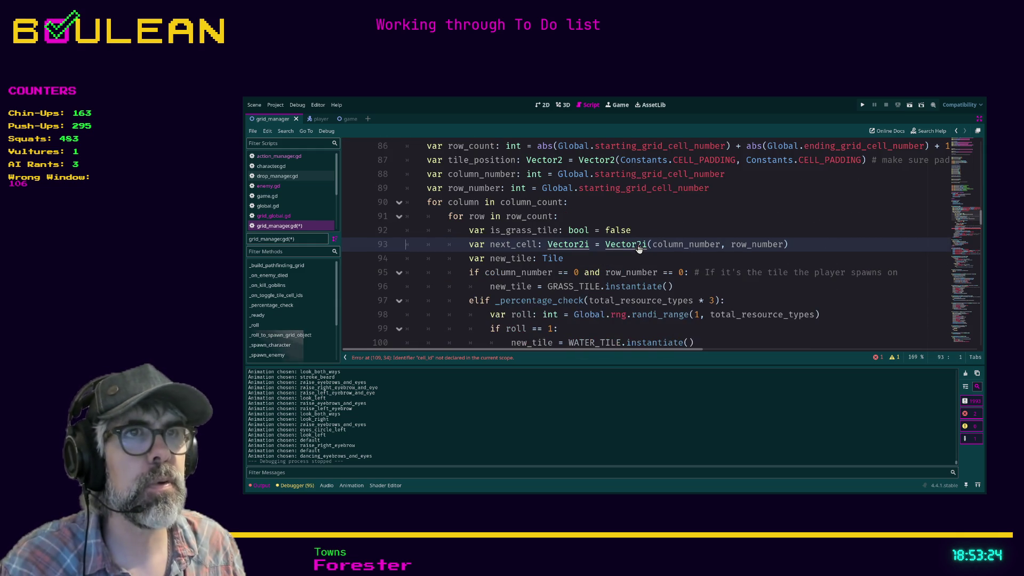
pyautogui.scroll(-2, 658, 240)
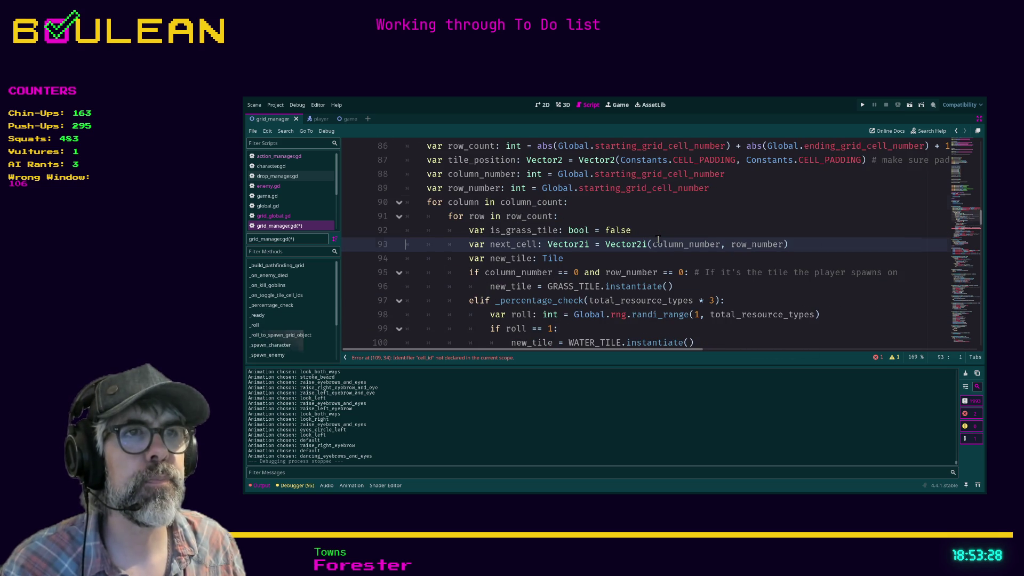
pyautogui.scroll(-5, 658, 239)
pyautogui.scroll(4, 658, 240)
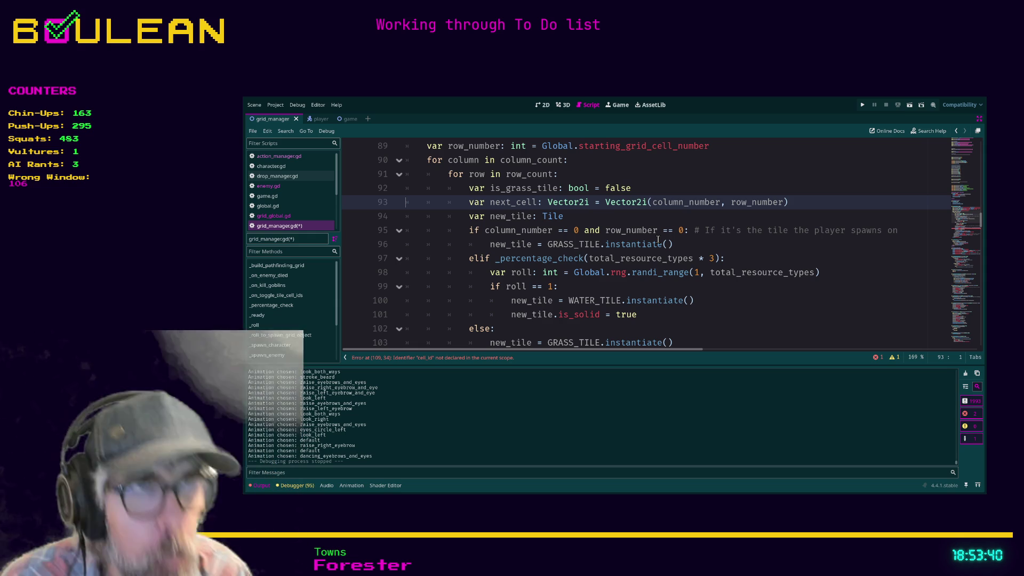
pyautogui.scroll(-5, 719, 258)
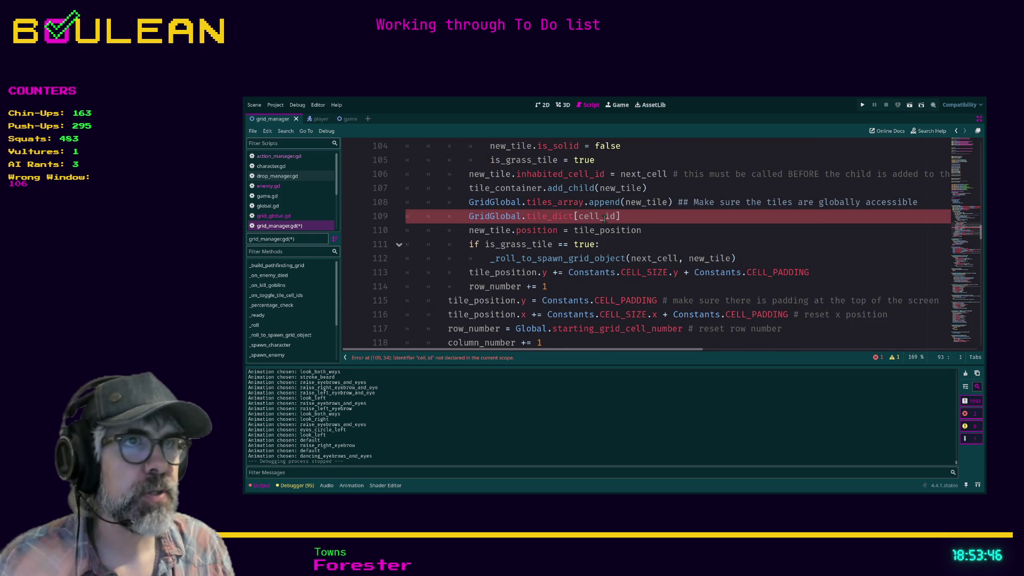
# Step: Replace cell_id with next_cell and assign new_tile, making line 109 GridGlobal.tile_dict[next_cell] = new_tile
pyautogui.doubleClick(604, 218)
pyautogui.write('next_')
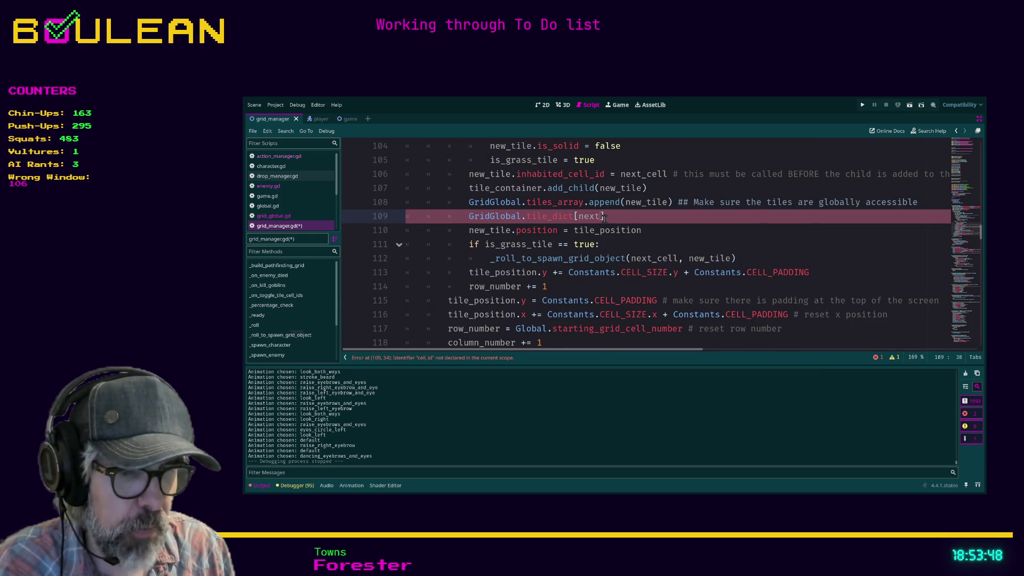
pyautogui.press('Return')
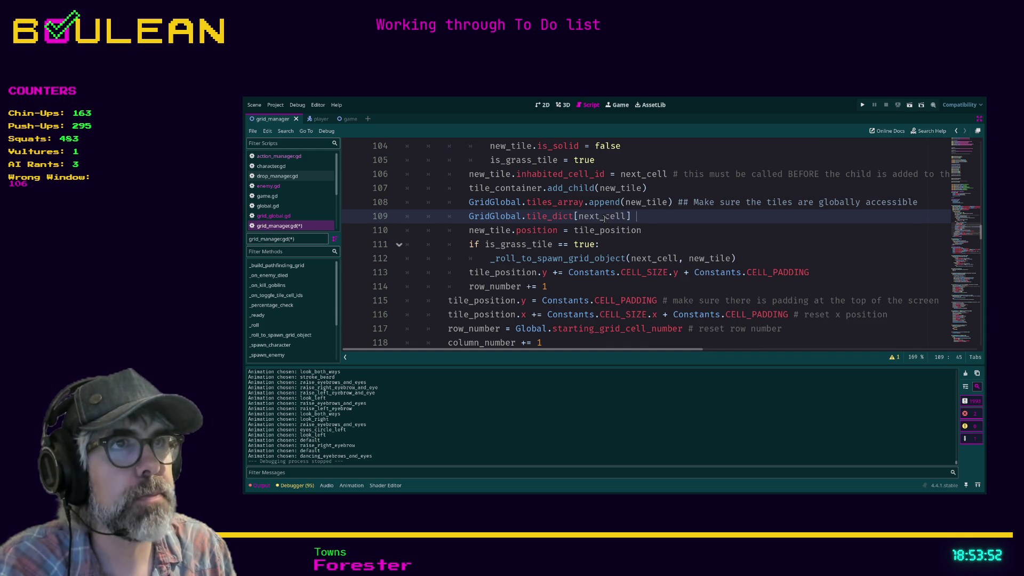
pyautogui.write('= ne')
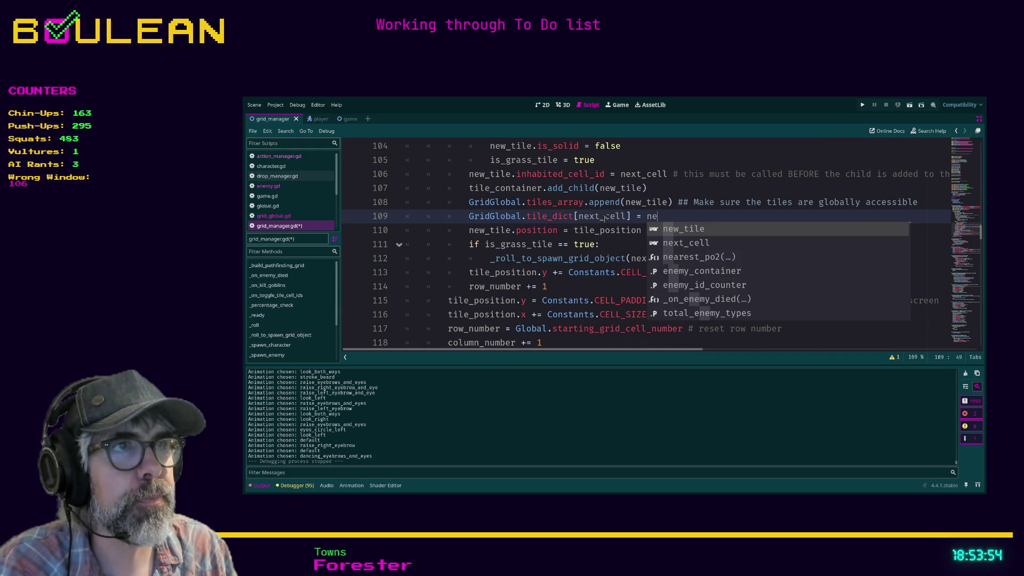
pyautogui.press('Return')
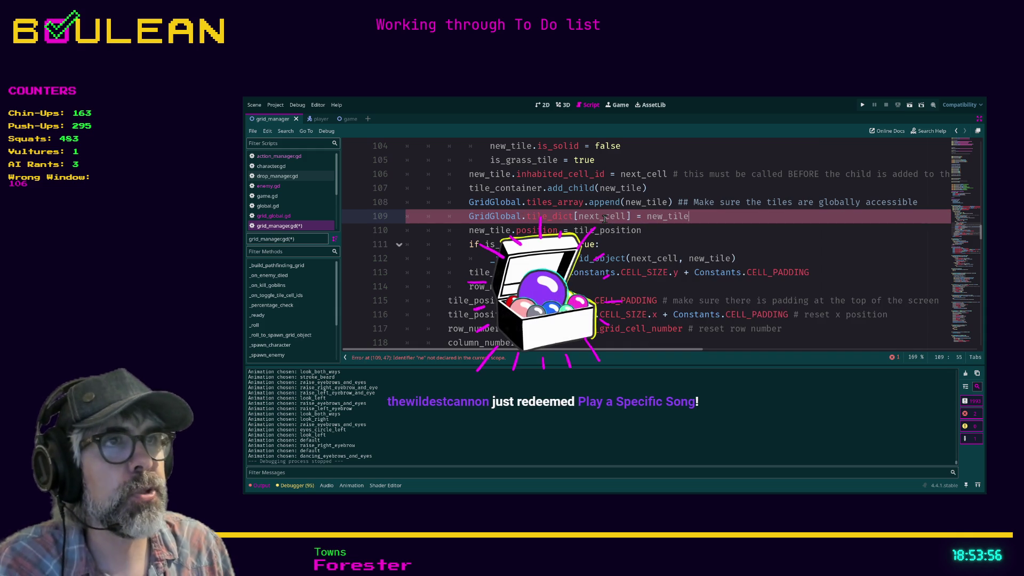
pyautogui.scroll(1, 715, 260)
pyautogui.scroll(2, 715, 260)
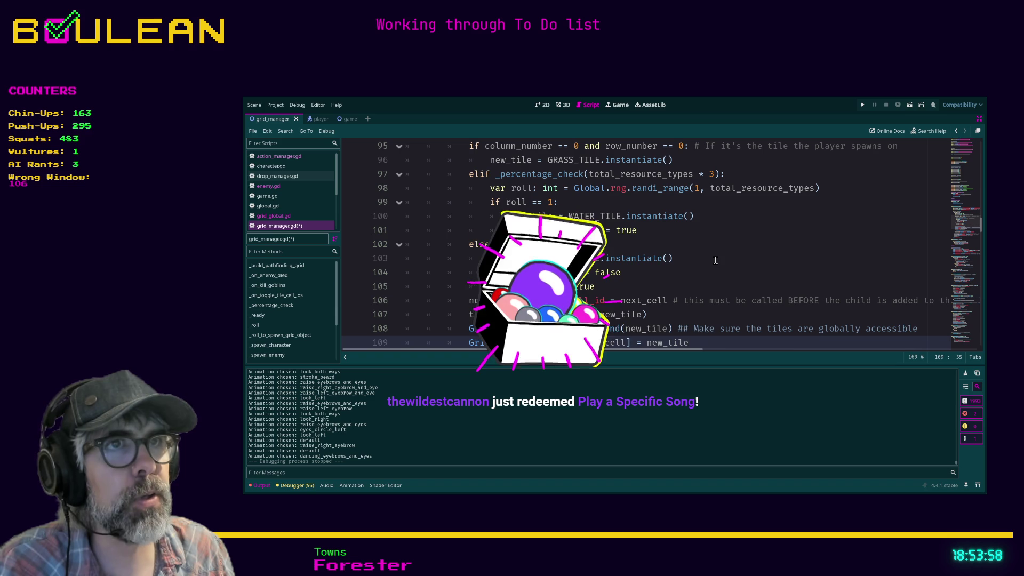
pyautogui.scroll(3, 715, 261)
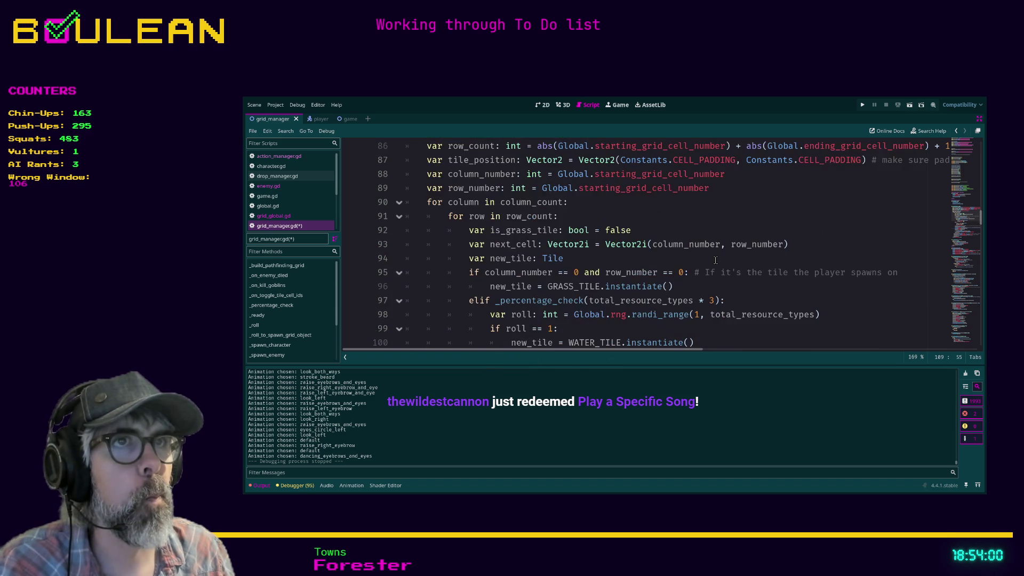
pyautogui.scroll(-5, 715, 260)
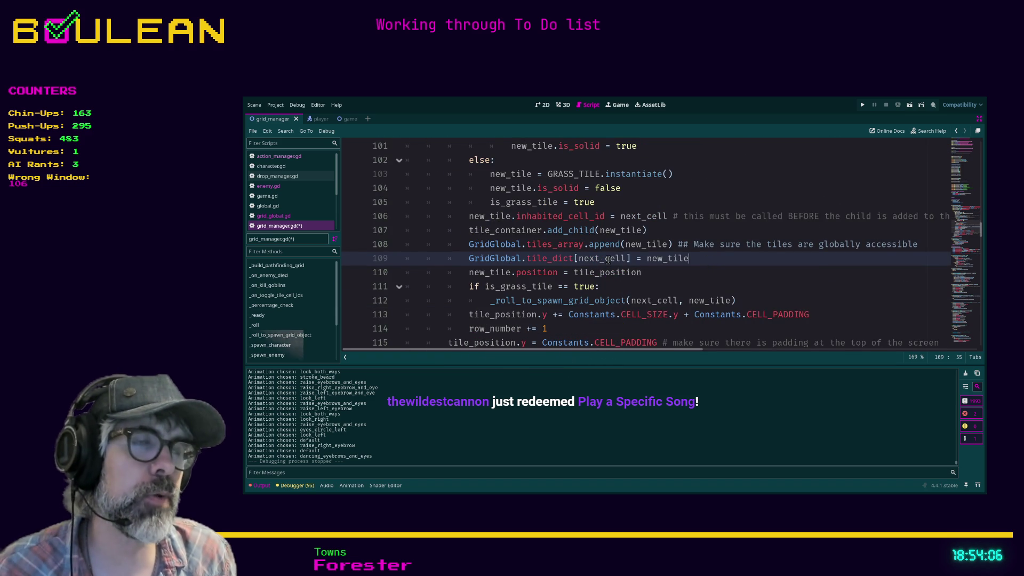
pyautogui.scroll(1, 630, 282)
pyautogui.scroll(2, 630, 283)
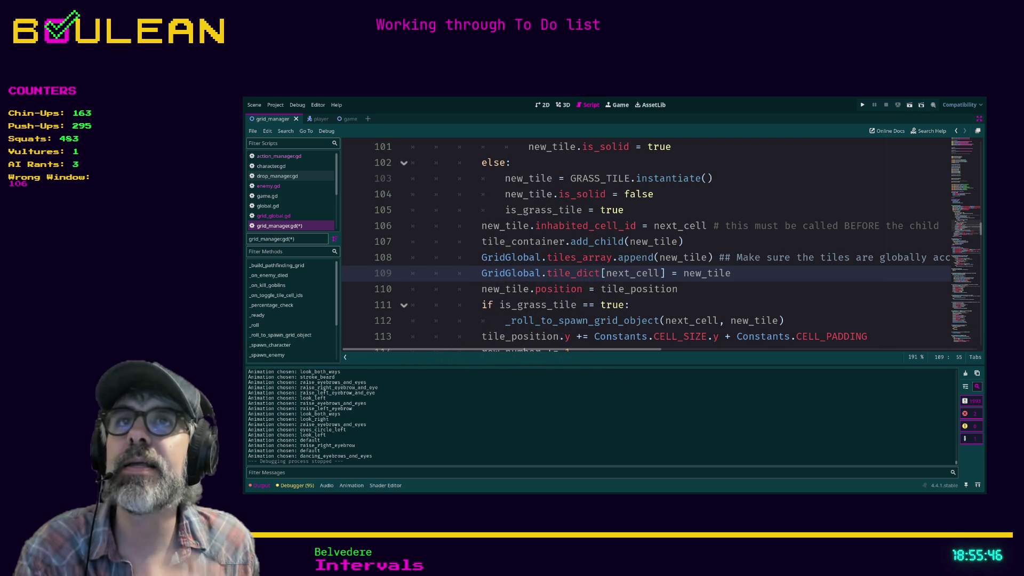
pyautogui.click(689, 301)
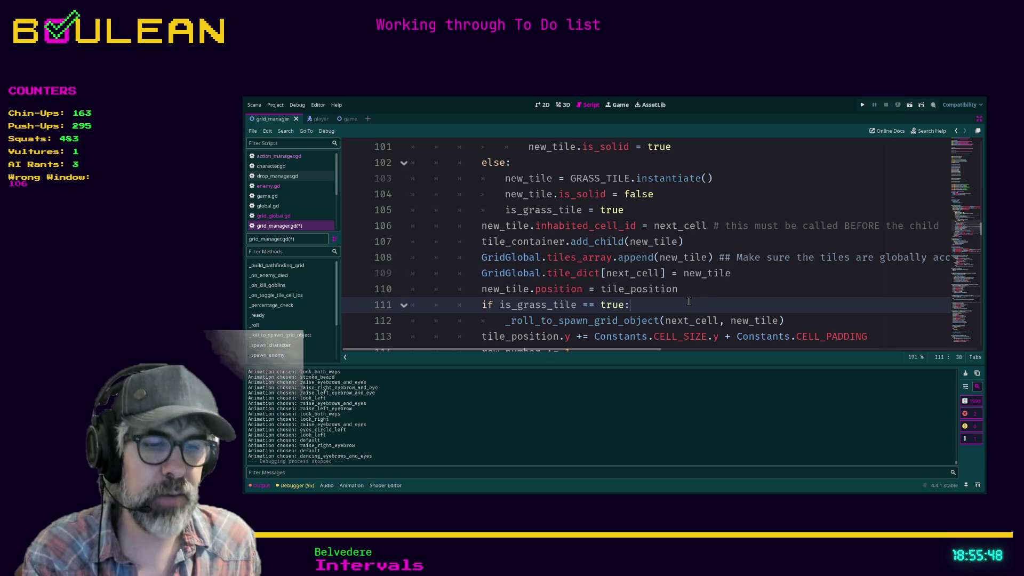
# Step: Save the script and run the project with F5 to see the Day 1 forest tile grid
pyautogui.press('F5')
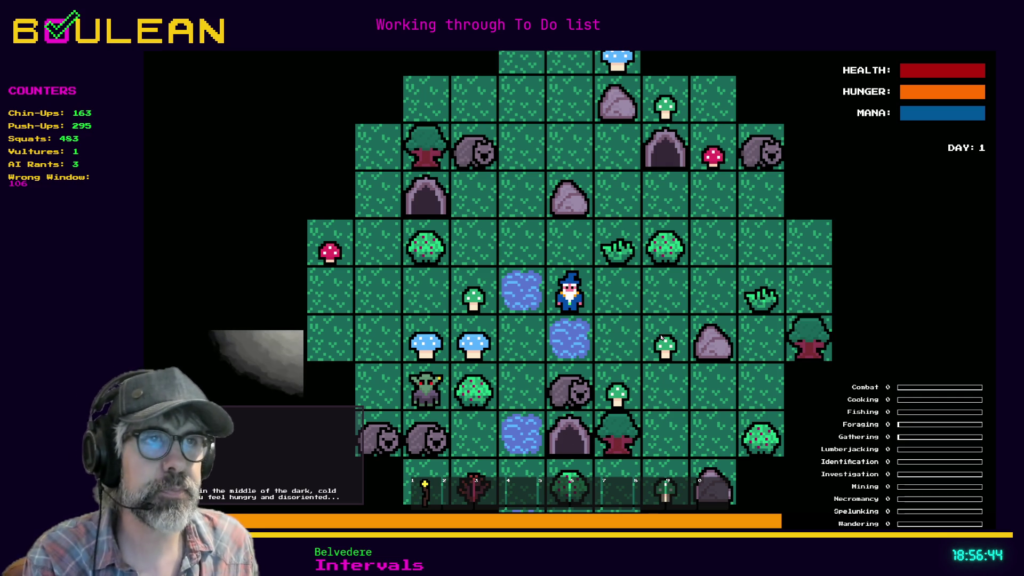
# Step: Equip the torch, close the running game, and open a new empty tab in Brave
pyautogui.press('1')
pyautogui.press('Escape')
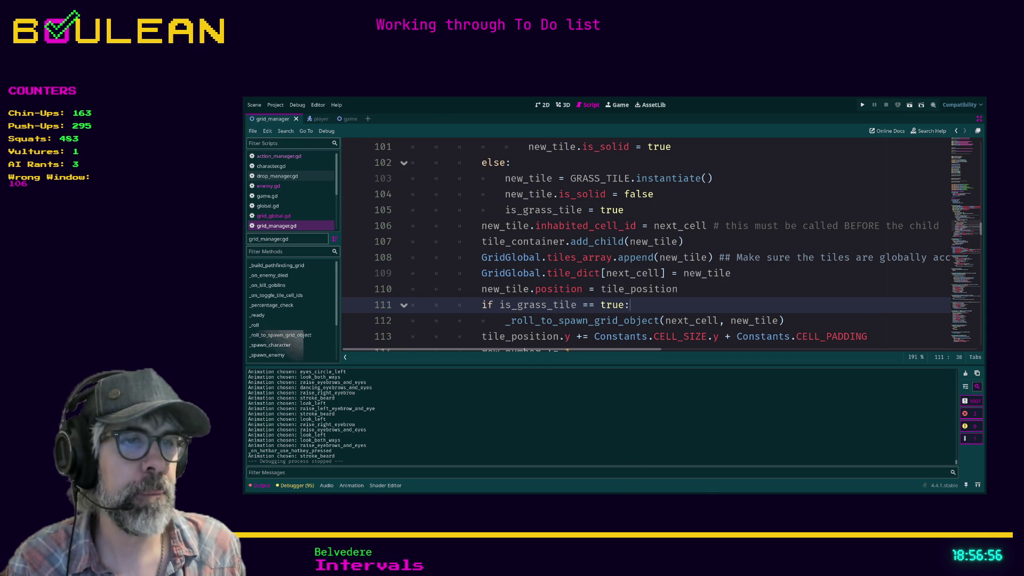
pyautogui.hotkey('alt', 'Tab')
pyautogui.hotkey('ctrl', 't')
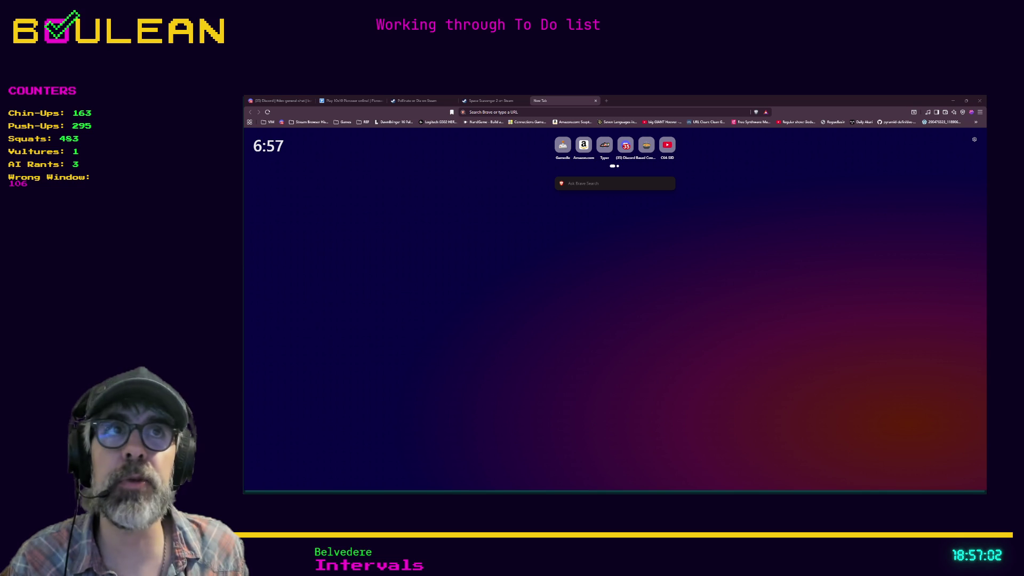
# Step: Load the Bobble Shop Simulator Steam store page from the pasted address
pyautogui.click(531, 112)
pyautogui.hotkey('ctrl', 'v')
pyautogui.press('Return')
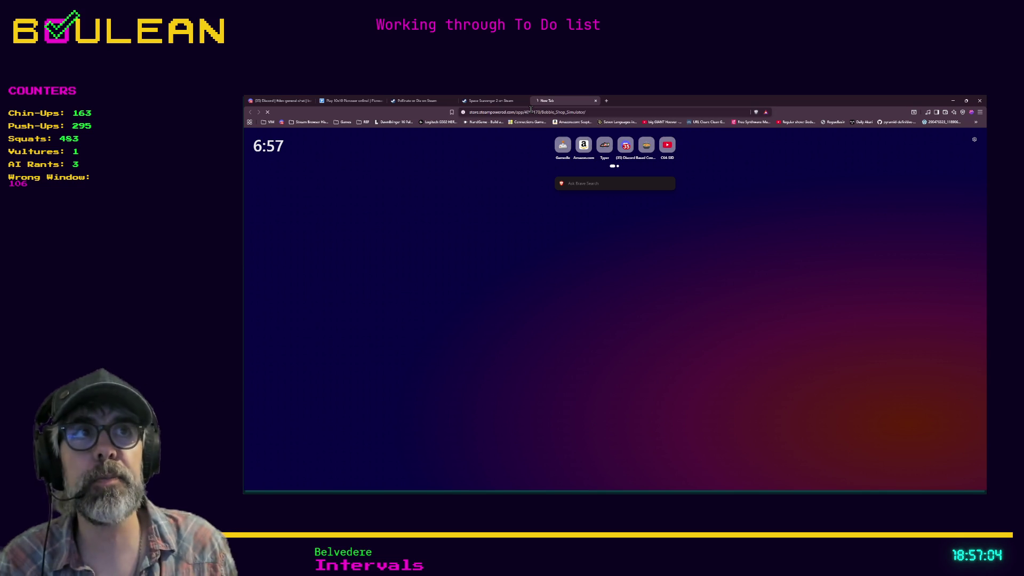
# Step: Scroll through the store page to read its description and release details
pyautogui.scroll(-1, 388, 193)
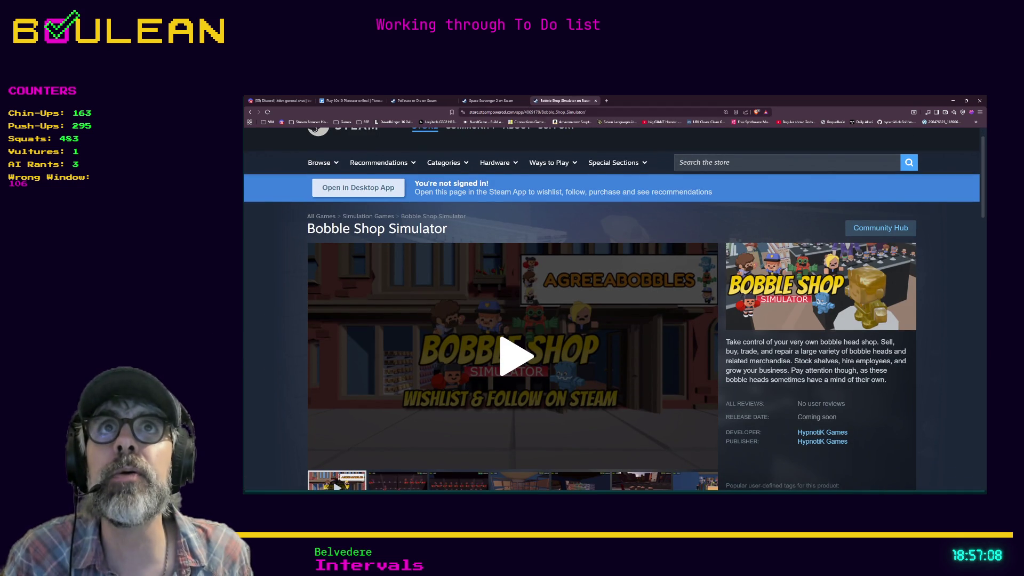
pyautogui.scroll(-2, 611, 309)
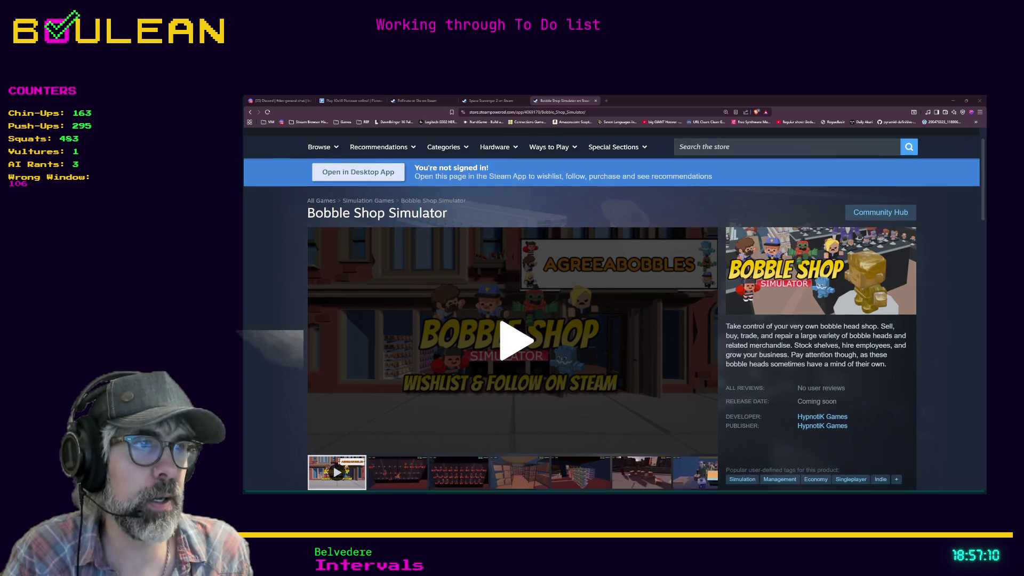
pyautogui.scroll(-1, 612, 320)
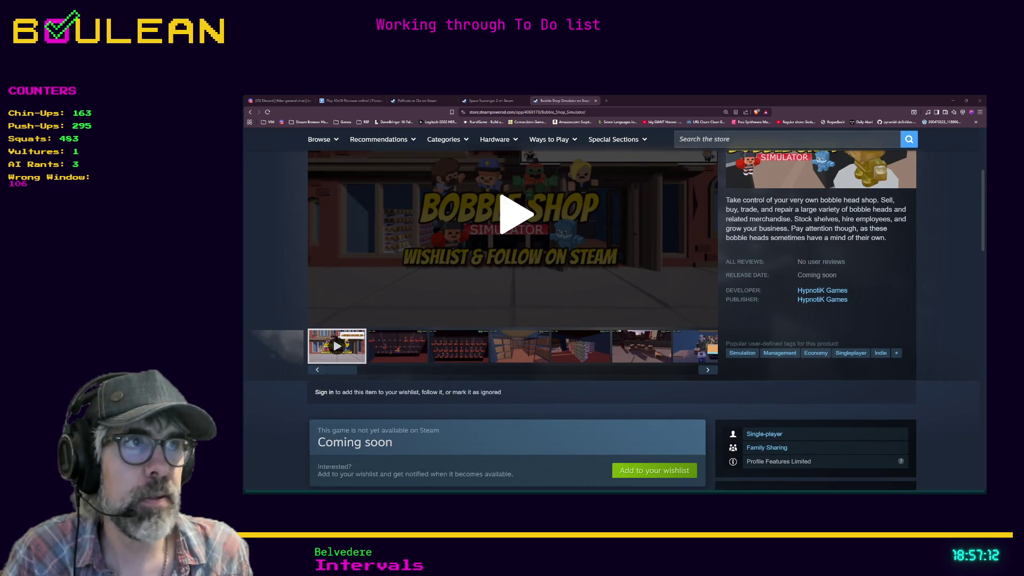
pyautogui.scroll(1, 612, 319)
pyautogui.scroll(-1, 611, 320)
pyautogui.scroll(1, 612, 320)
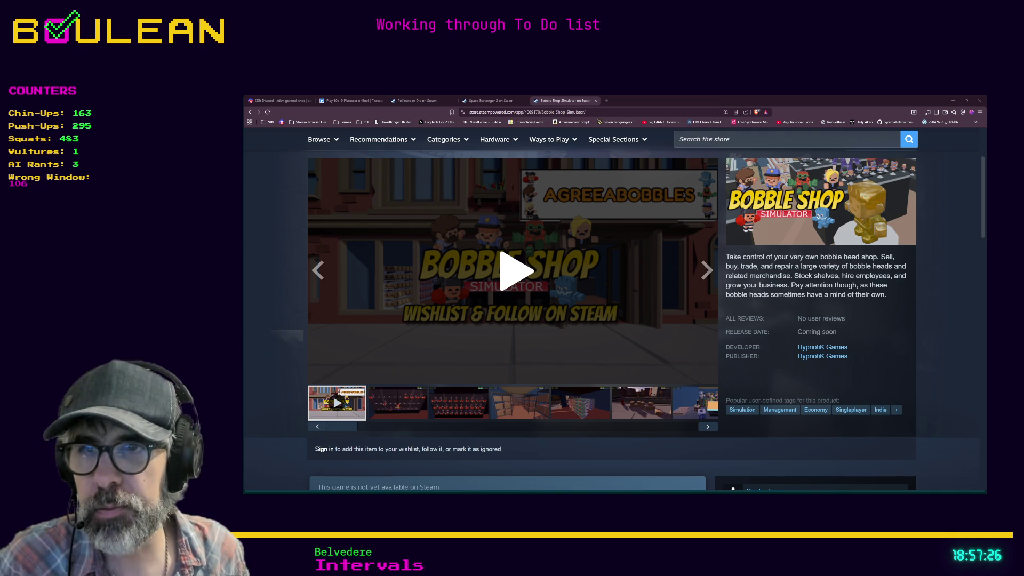
pyautogui.scroll(-4, 512, 267)
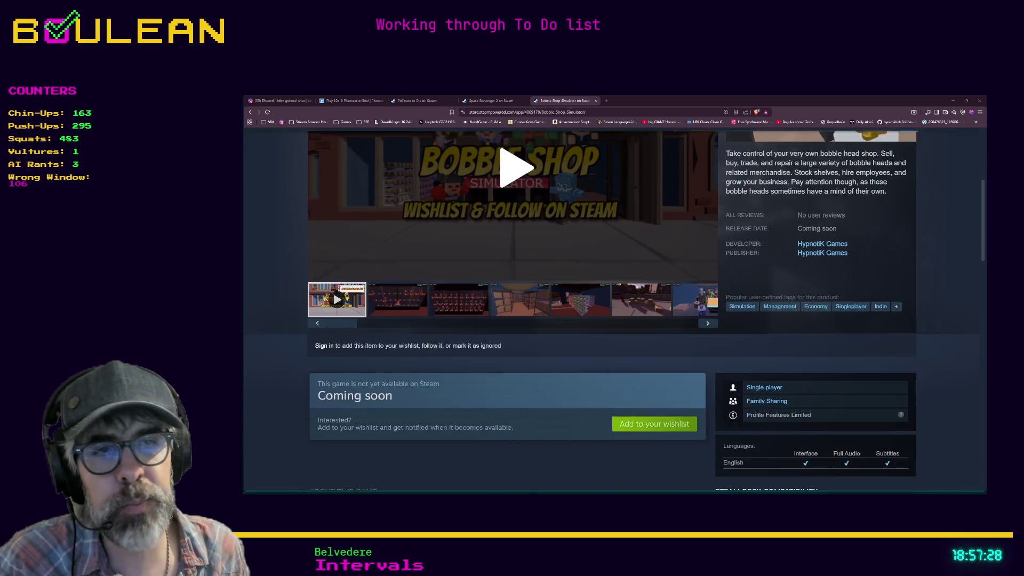
pyautogui.scroll(-1, 614, 310)
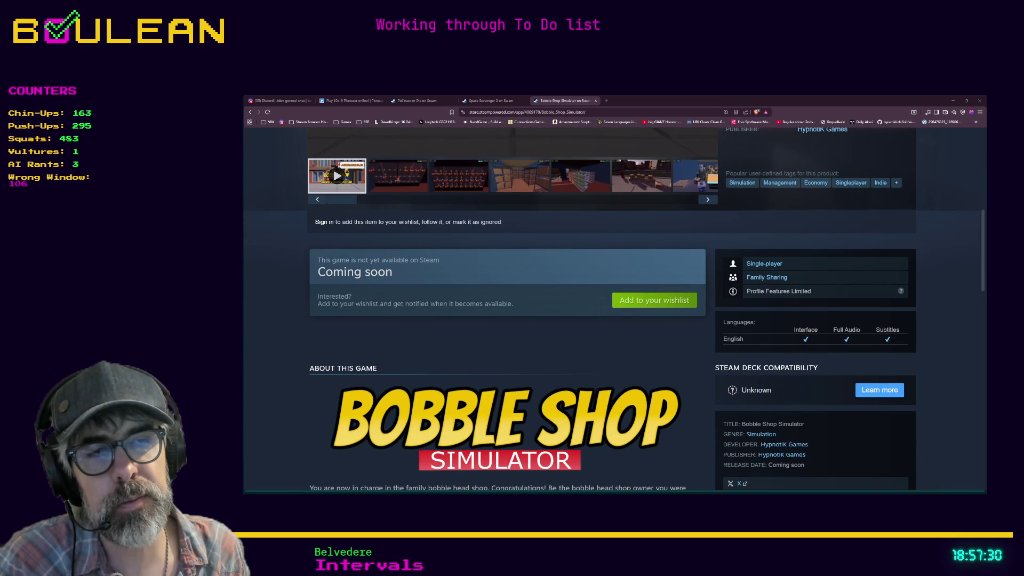
pyautogui.scroll(-2, 627, 309)
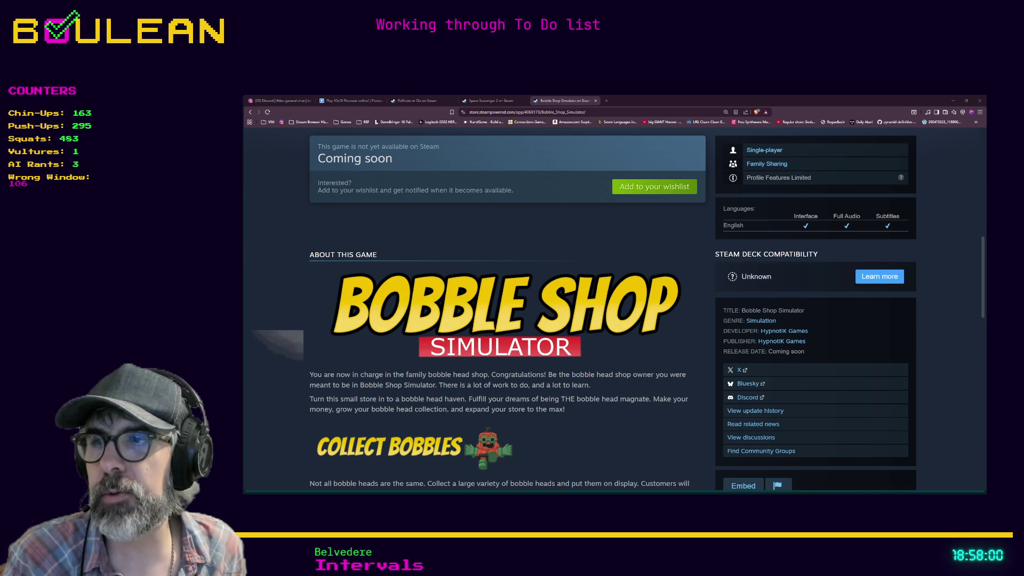
pyautogui.scroll(1, 507, 320)
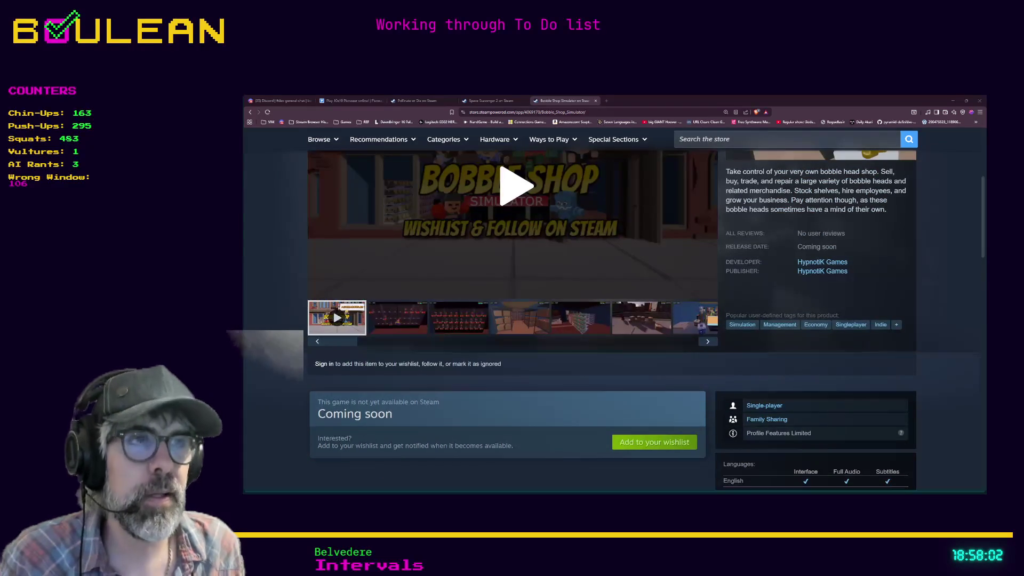
pyautogui.scroll(2, 612, 315)
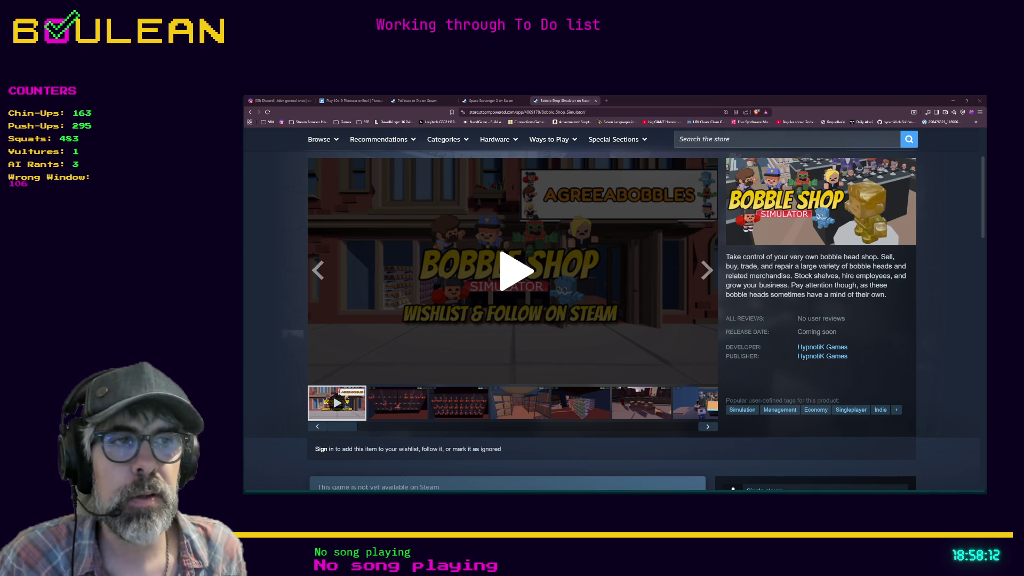
# Step: Play the Bobble Shop Simulator trailer full-window with the volume turned up
pyautogui.click(506, 281)
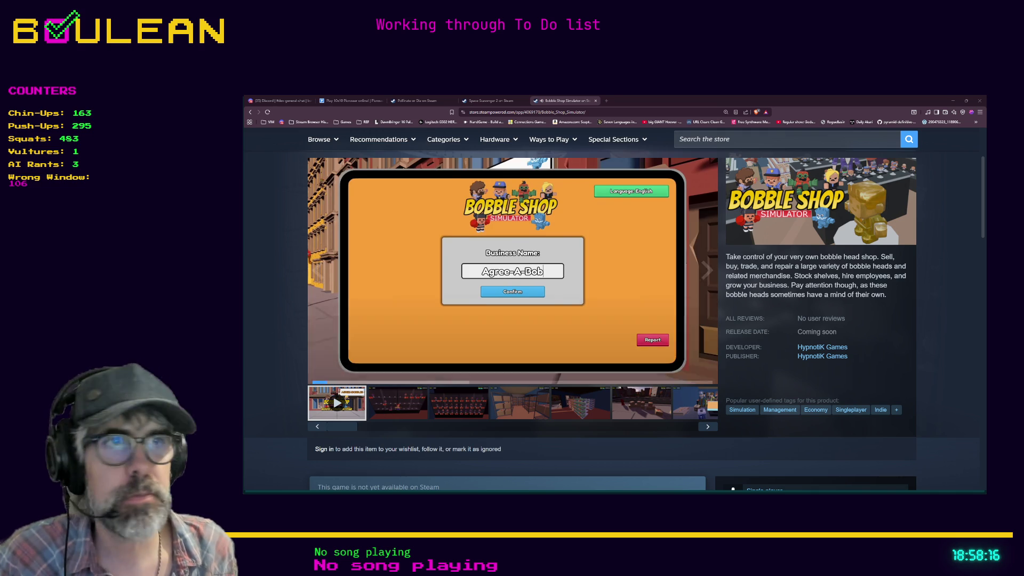
pyautogui.click(705, 374)
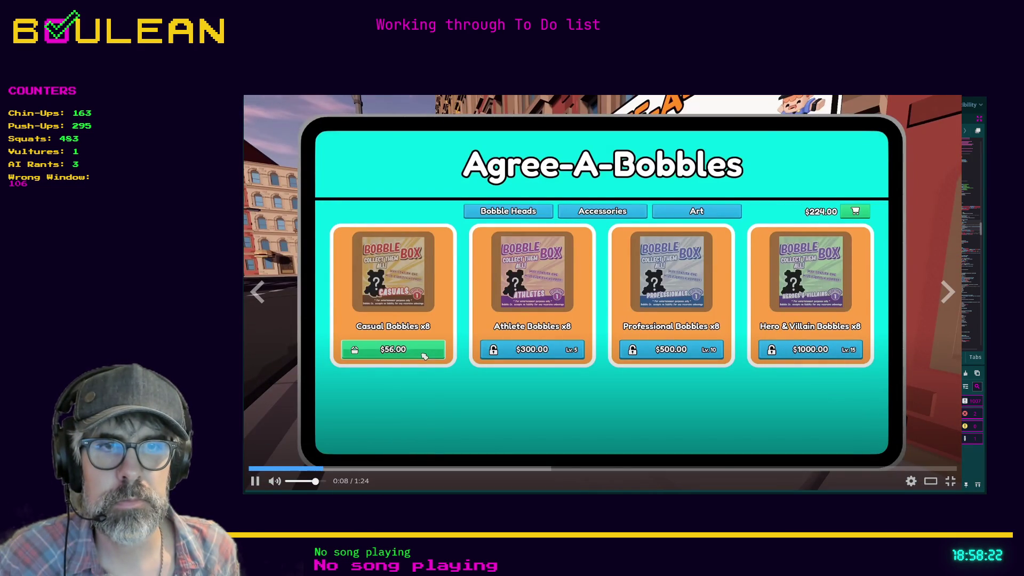
pyautogui.click(324, 481)
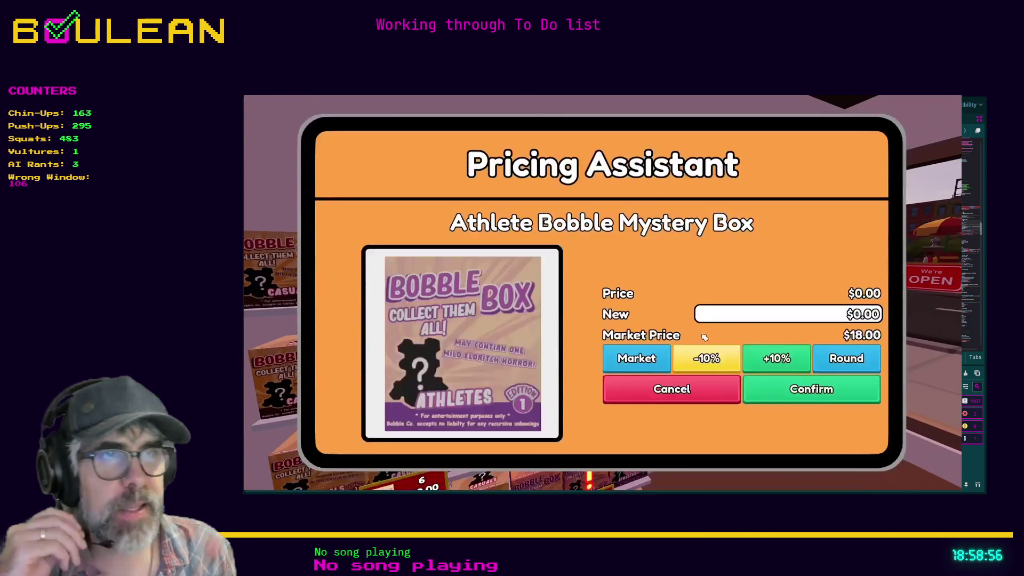
# Step: Operate the full-window trailer player's controls, then leave full-window view back to the store page
pyautogui.click(712, 364)
pyautogui.click(846, 360)
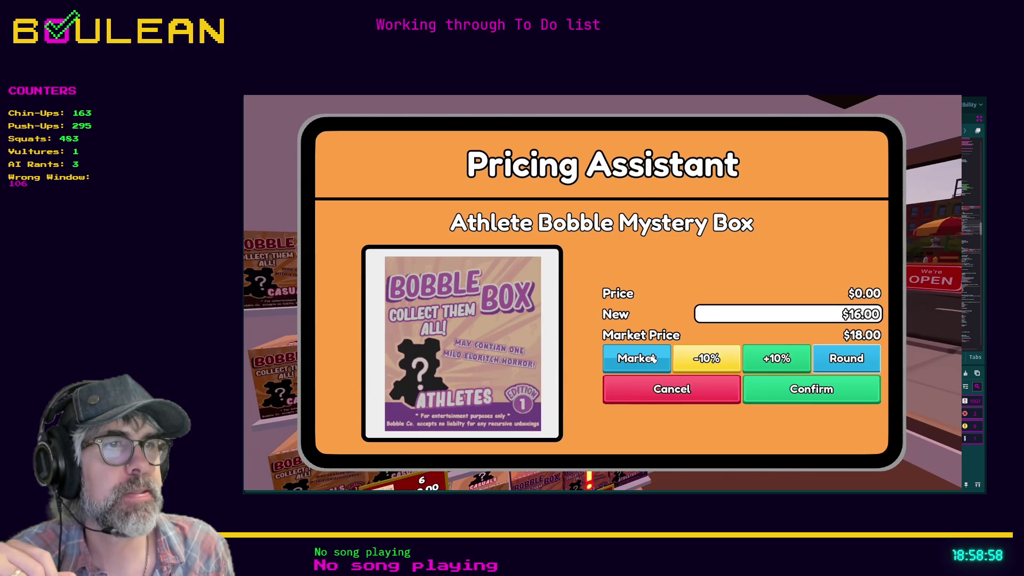
pyautogui.click(653, 359)
pyautogui.click(824, 391)
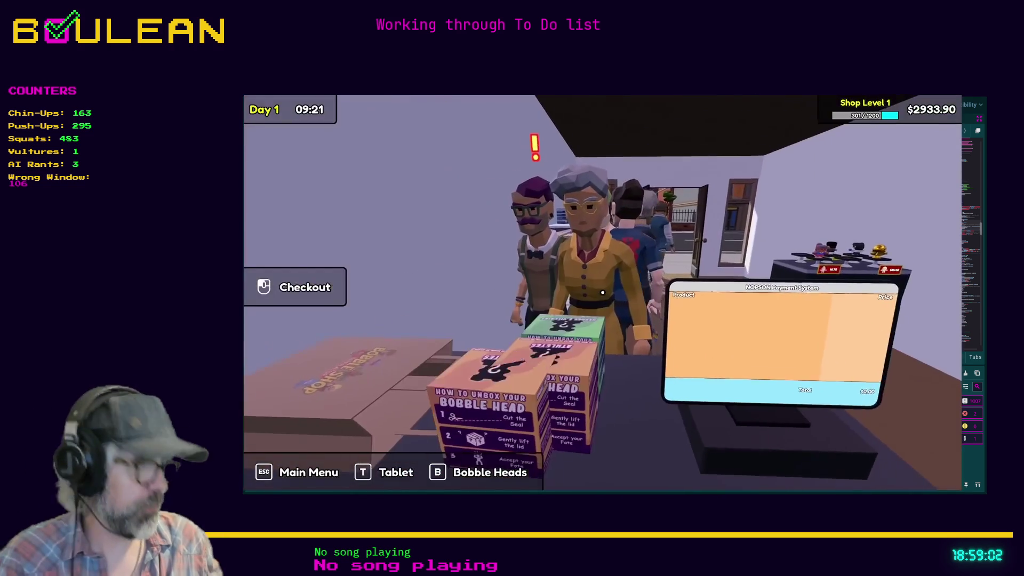
pyautogui.click(602, 292)
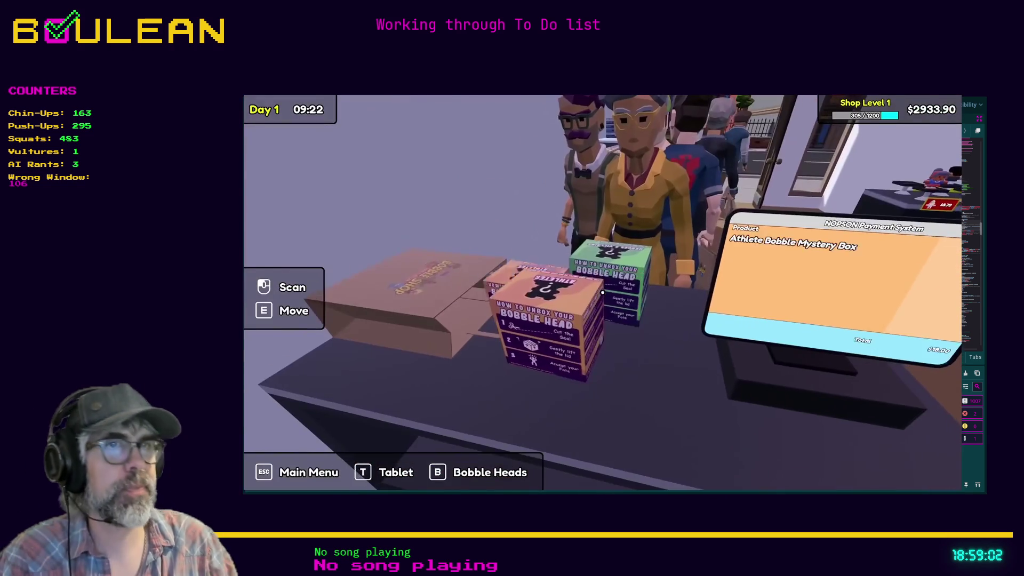
pyautogui.click(602, 292)
pyautogui.click(602, 293)
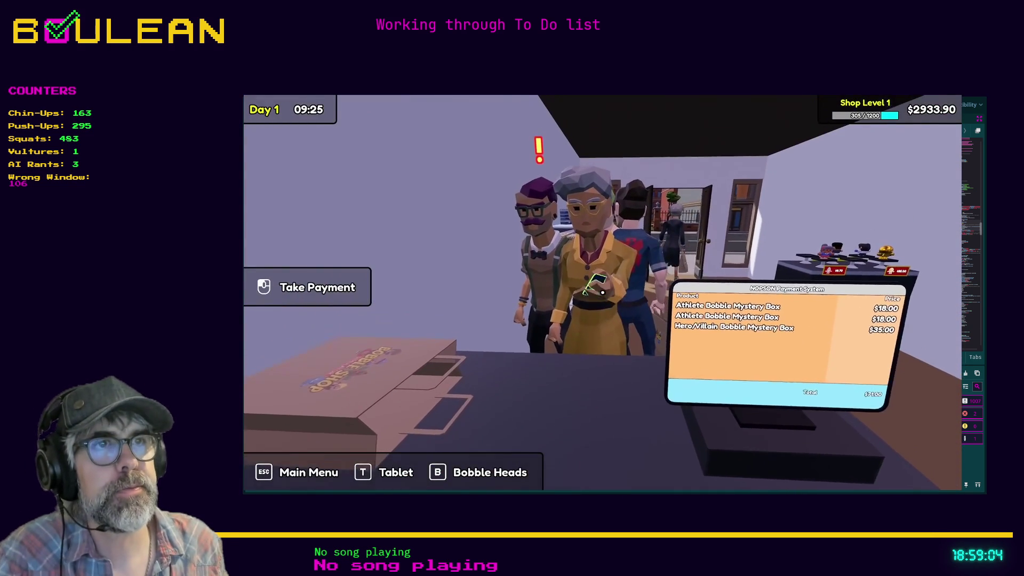
pyautogui.click(602, 292)
pyautogui.click(538, 382)
pyautogui.click(538, 349)
pyautogui.click(566, 399)
pyautogui.click(566, 399)
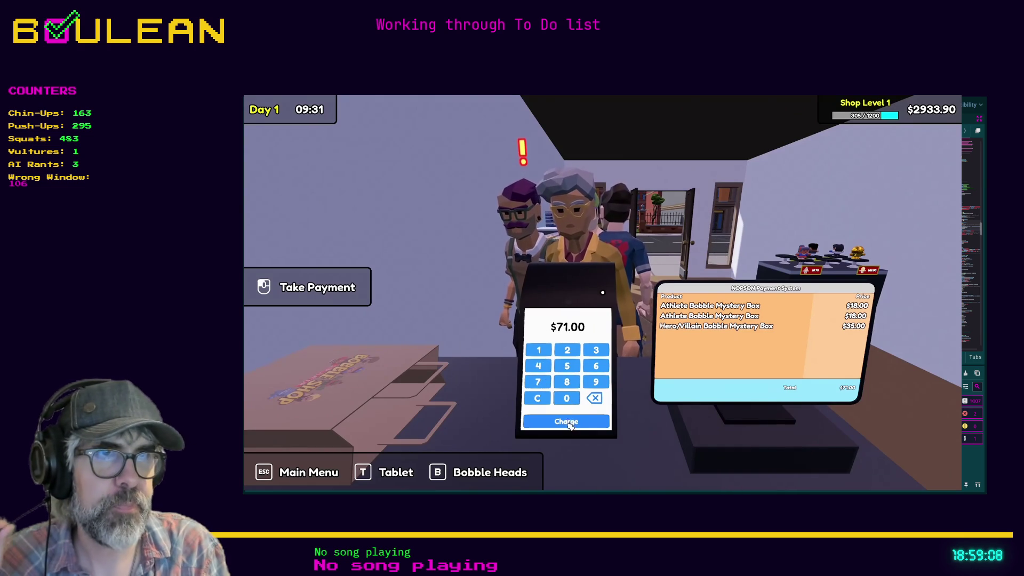
pyautogui.click(568, 421)
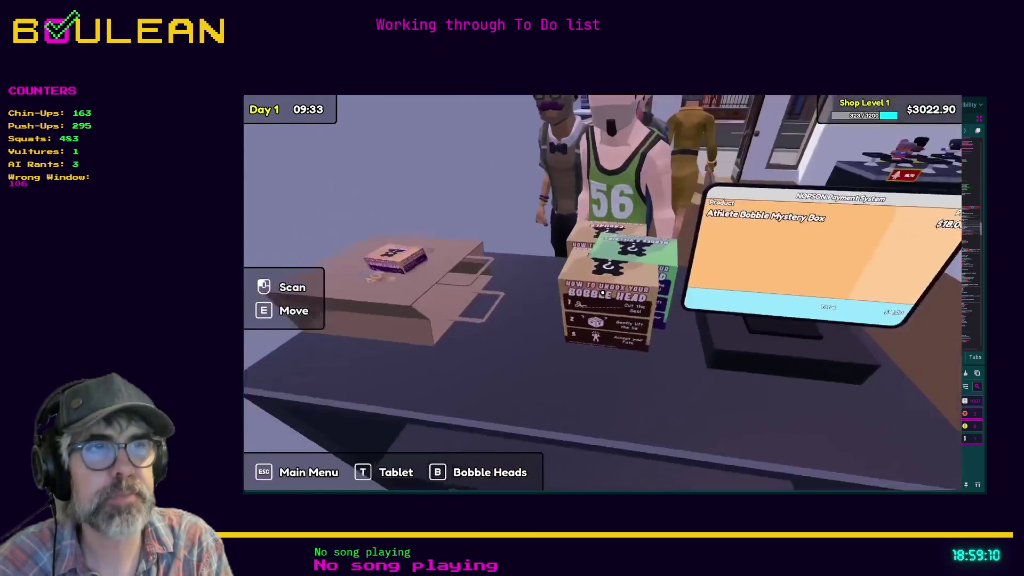
pyautogui.click(603, 293)
pyautogui.click(602, 293)
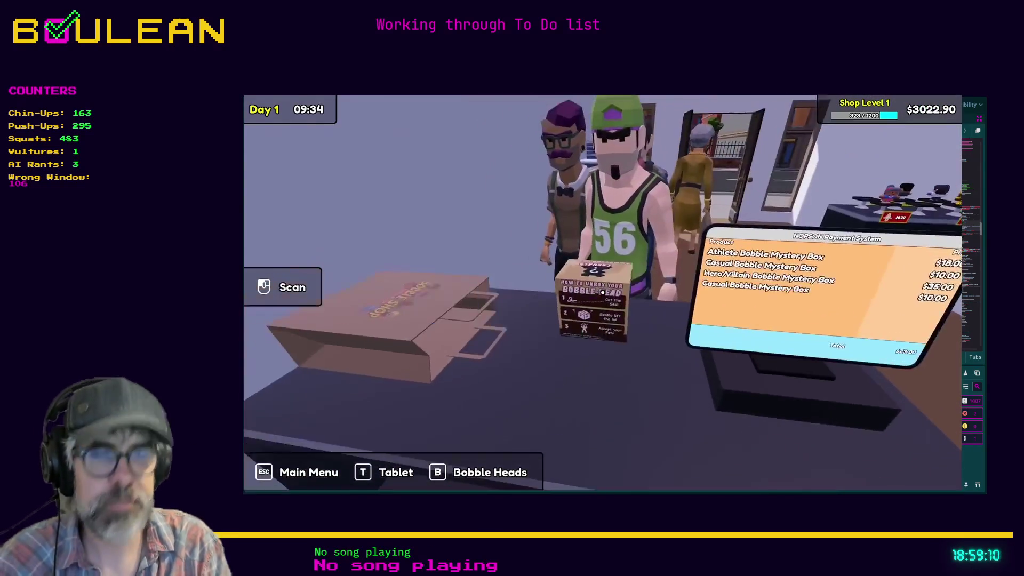
pyautogui.click(602, 292)
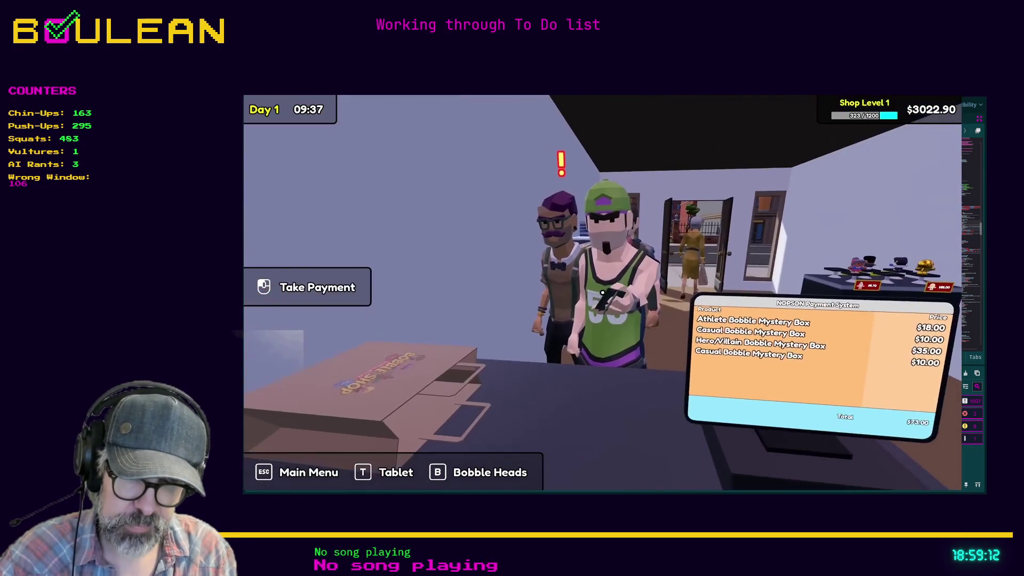
pyautogui.click(602, 293)
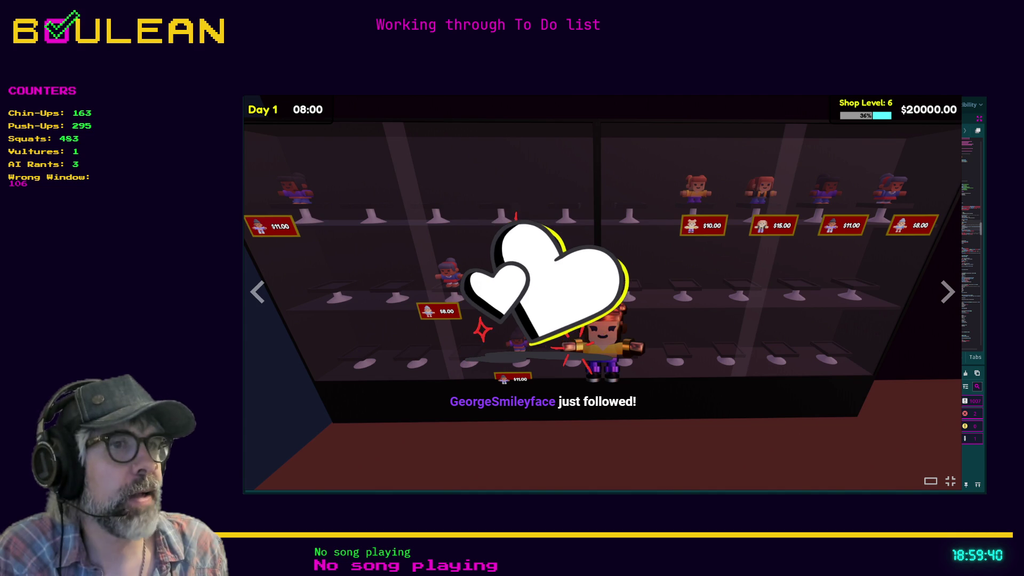
pyautogui.press('Escape')
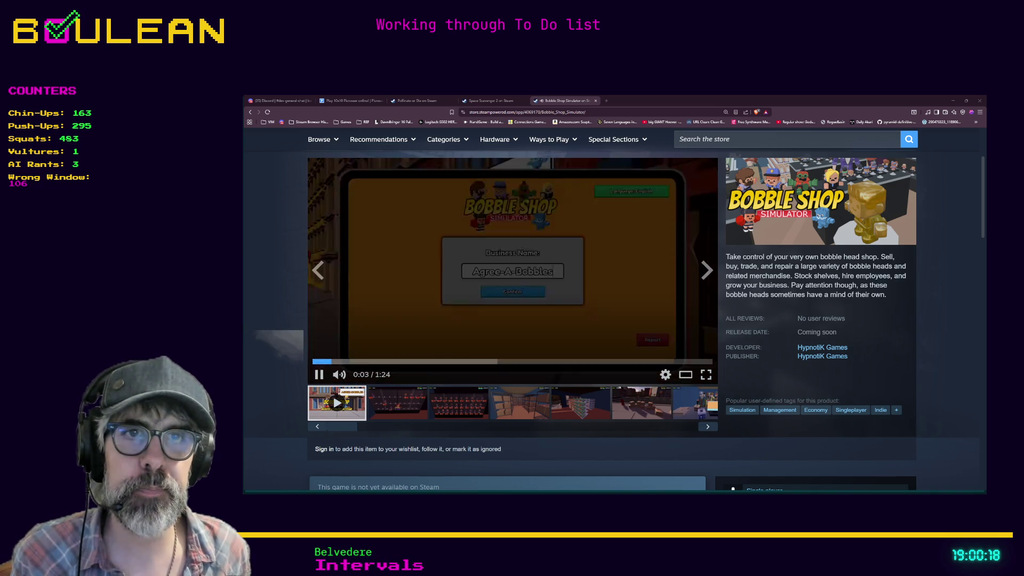
# Step: Pause the trailer, check its video quality settings, and return to Godot's script editor
pyautogui.click(314, 376)
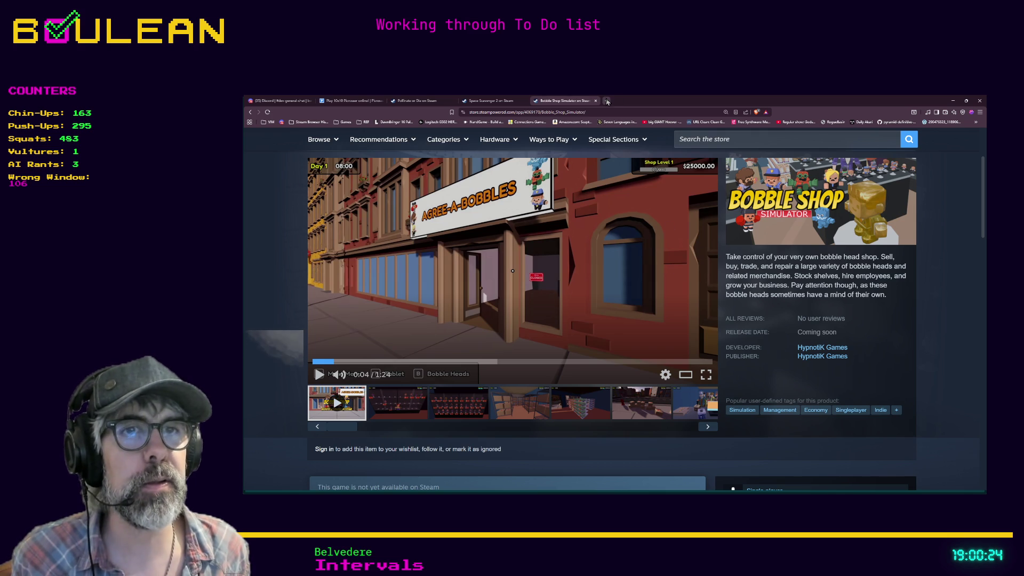
pyautogui.click(664, 376)
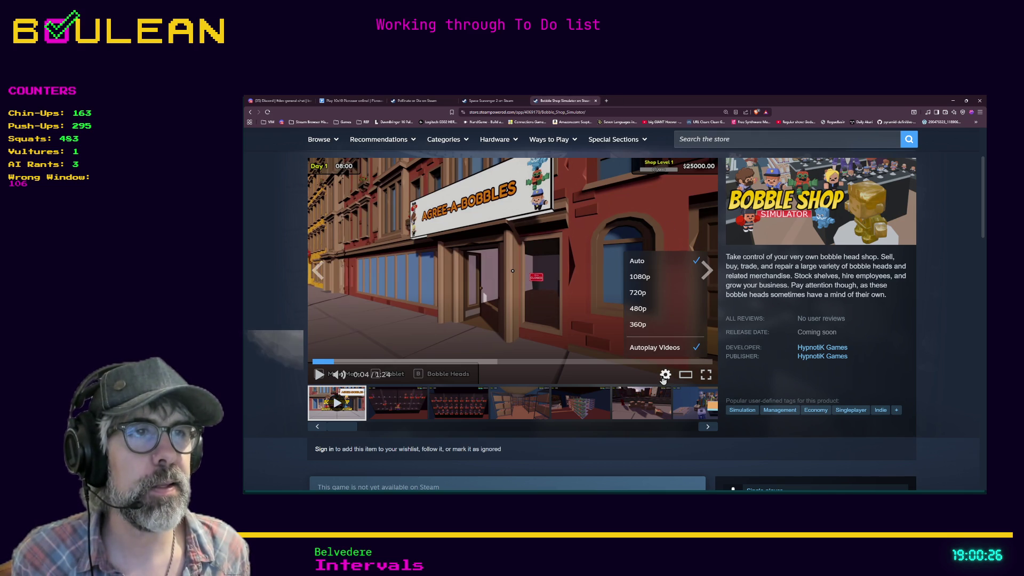
pyautogui.click(665, 376)
pyautogui.click(666, 376)
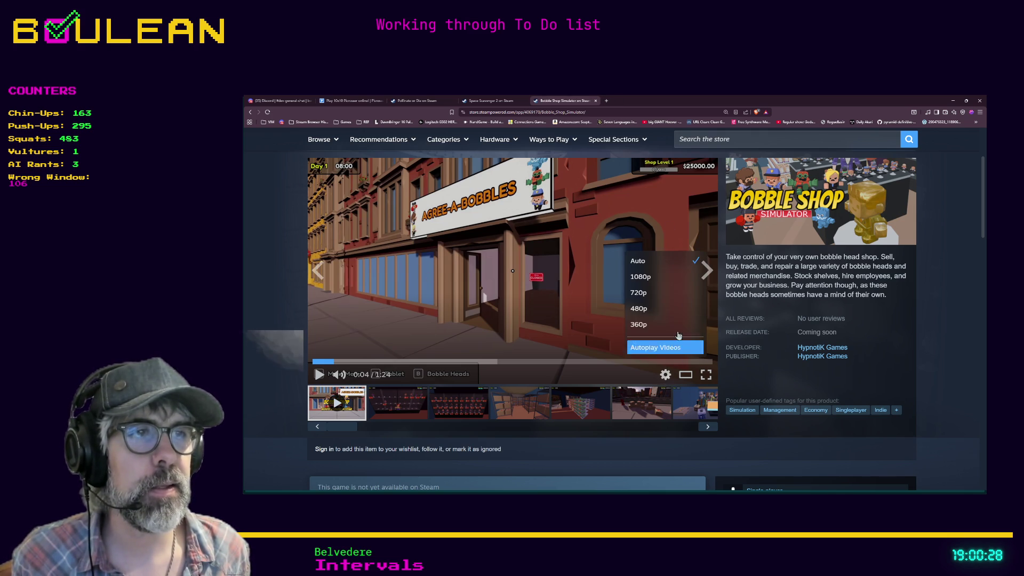
pyautogui.hotkey('alt', 'Tab')
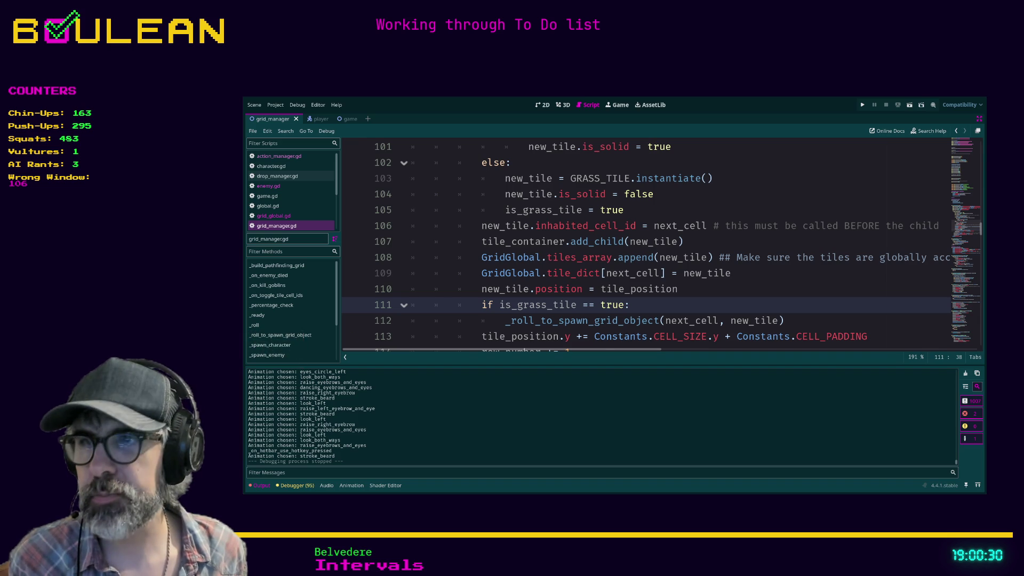
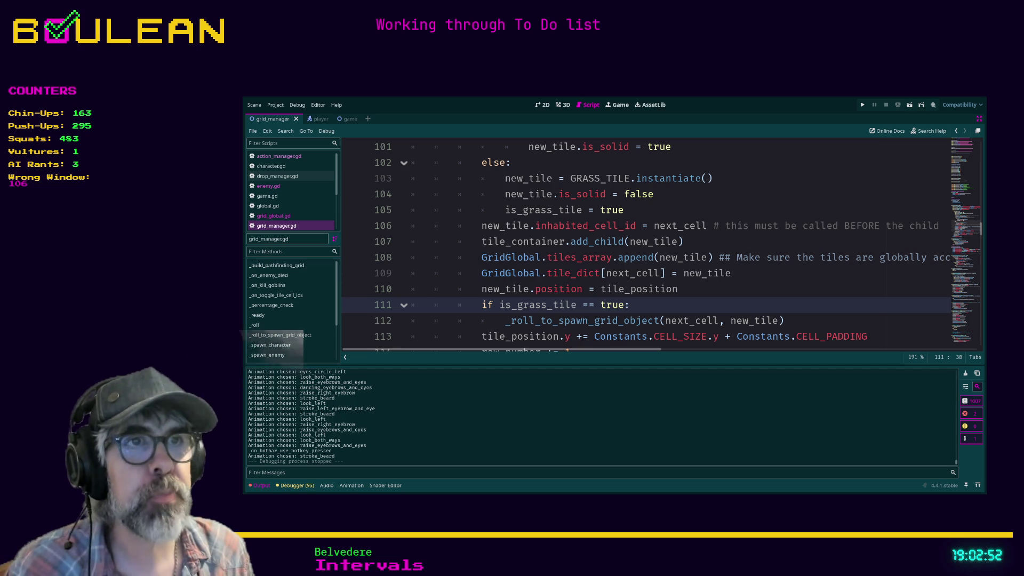
# Step: Search grid_manager.gd for 'tile_dic' and go to its single match on line 109
pyautogui.scroll(-2, 645, 243)
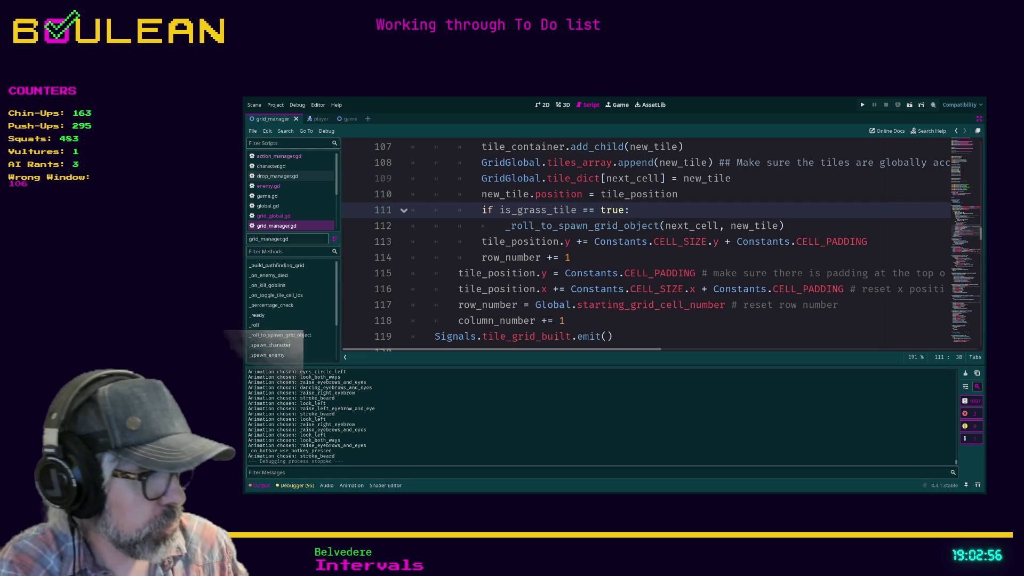
pyautogui.scroll(7, 645, 243)
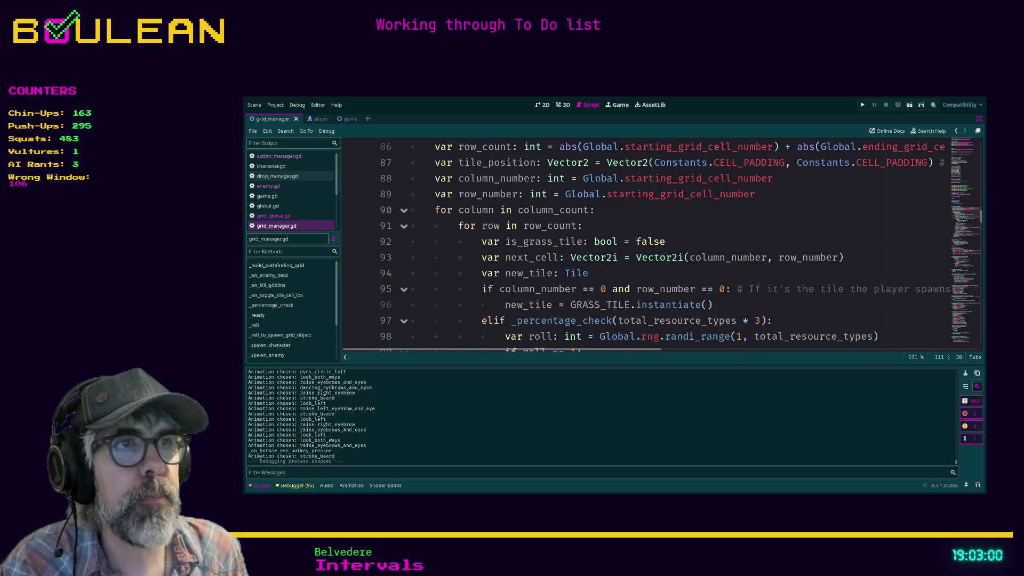
pyautogui.scroll(-1, 645, 242)
pyautogui.click(700, 305)
pyautogui.hotkey('ctrl', 'f')
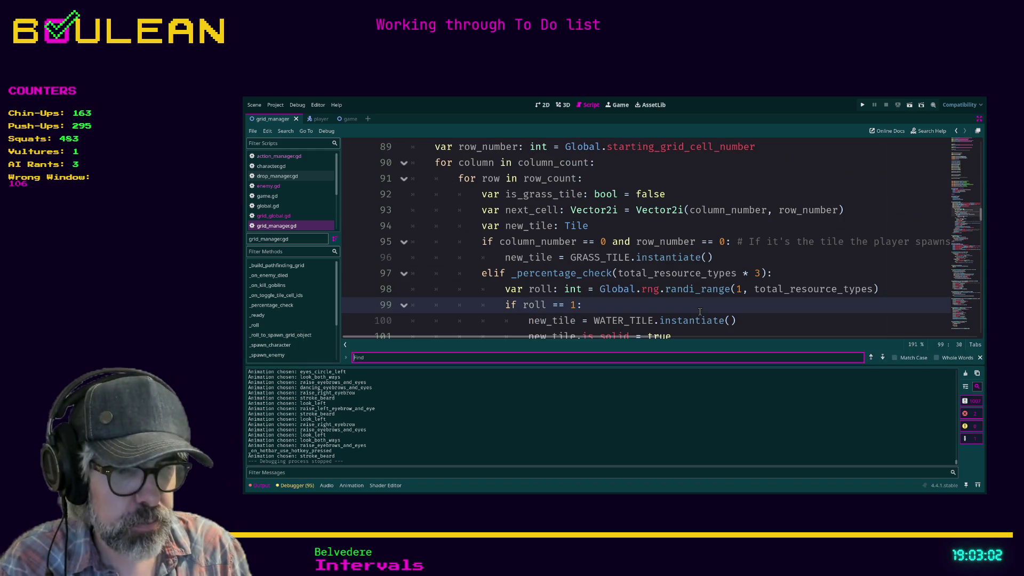
pyautogui.write('tile_dic')
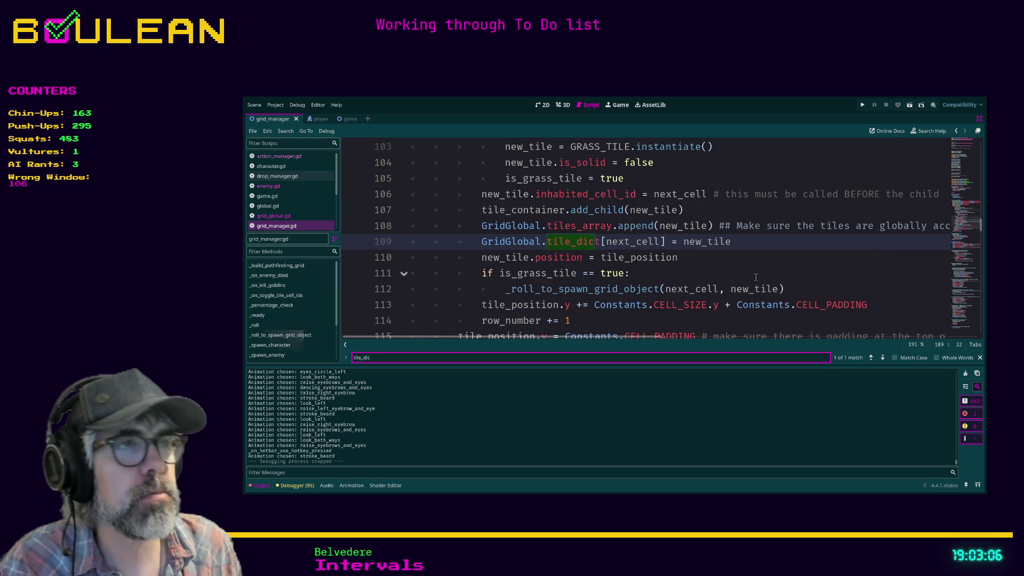
pyautogui.click(741, 241)
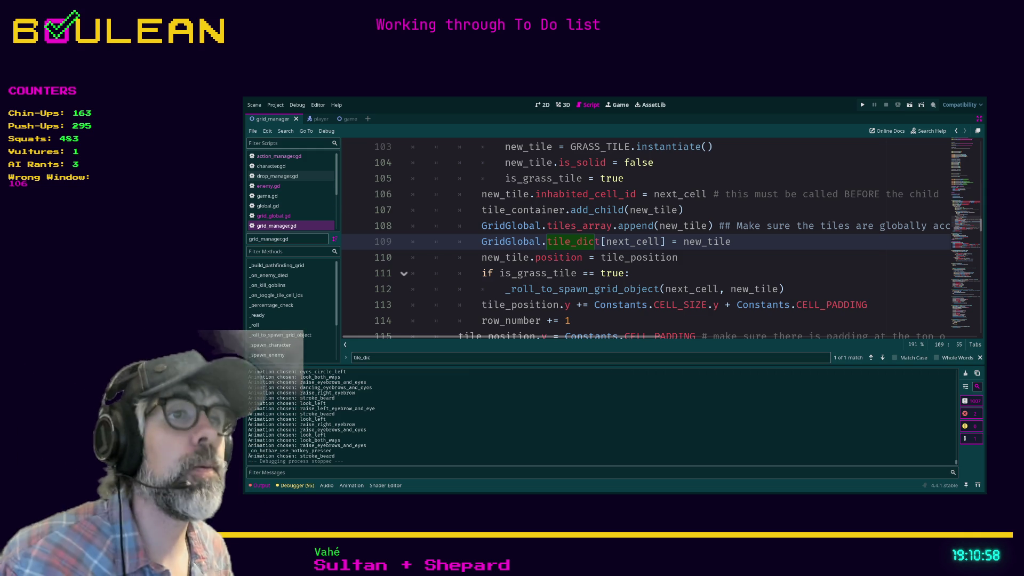
# Step: Keep line 109 storing new_tile in GridGlobal.tile_dict[next_cell] after the tiles_array append
pyautogui.press('Down')
pyautogui.press('Down')
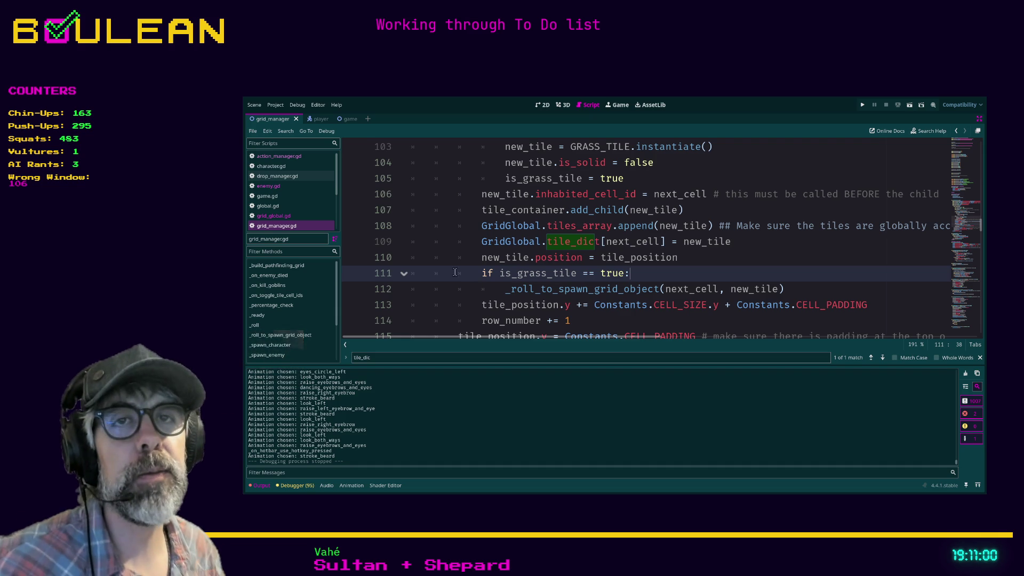
# Step: Open grid_global.gd, shrink the code text, and select get_tile_by_cell_id's tiles_array loop
pyautogui.click(274, 216)
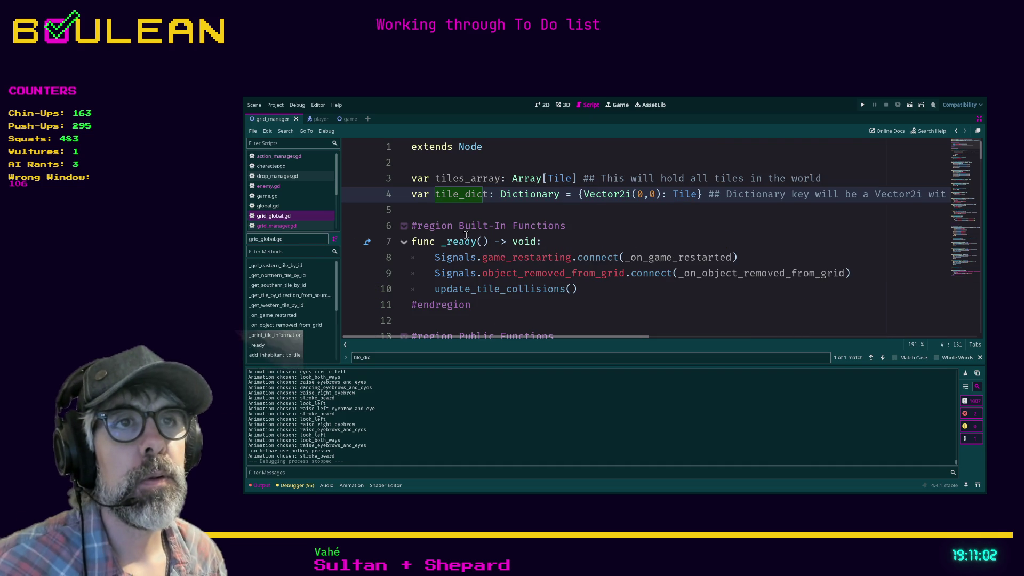
pyautogui.press('Down')
pyautogui.scroll(-5, 528, 267)
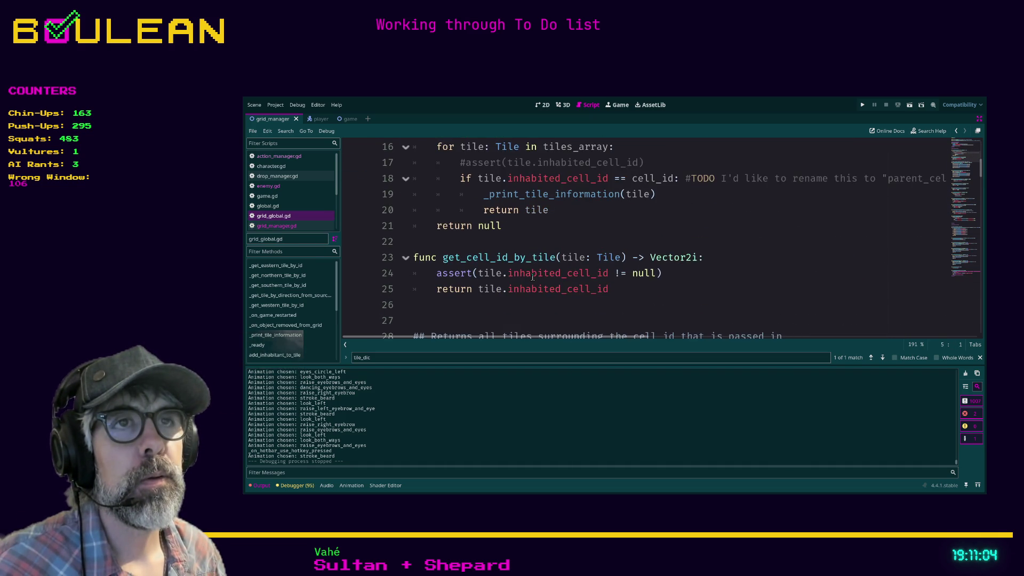
pyautogui.scroll(1, 532, 276)
pyautogui.click(614, 288)
pyautogui.hotkey('ctrl', '-')
pyautogui.hotkey('ctrl', '-')
pyautogui.scroll(2, 603, 287)
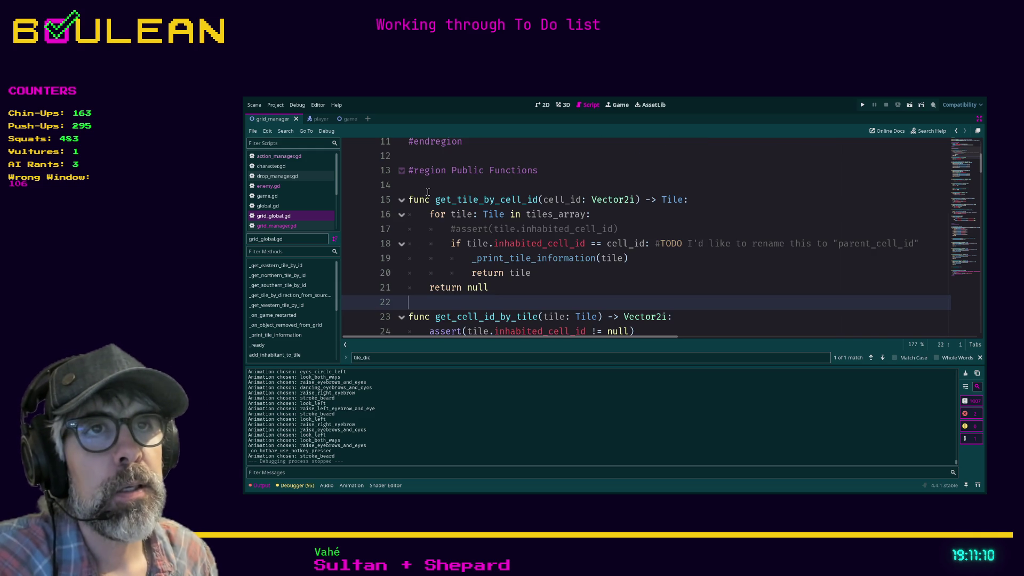
pyautogui.click(433, 214)
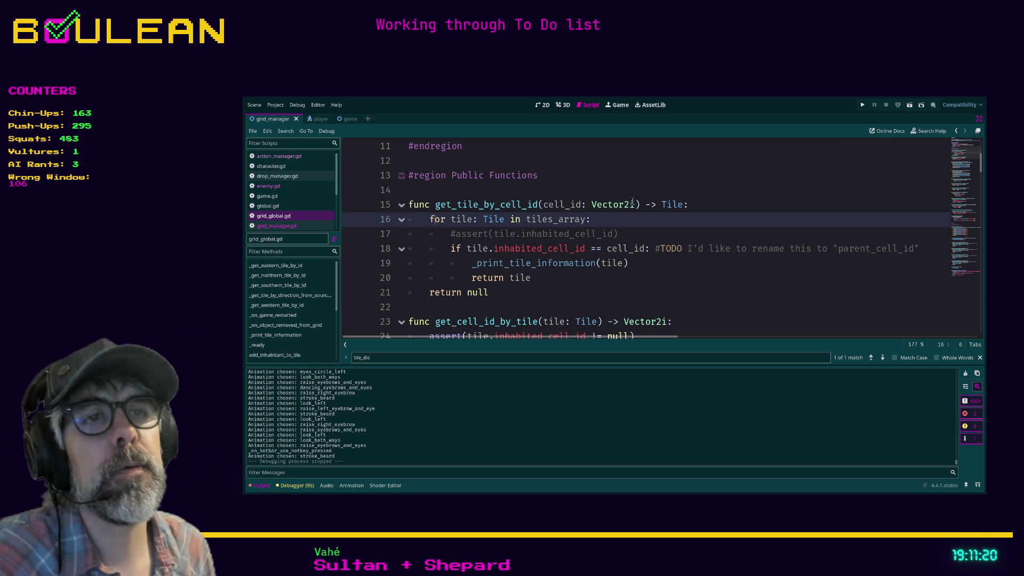
pyautogui.moveTo(554, 277); pyautogui.dragTo(391, 225)
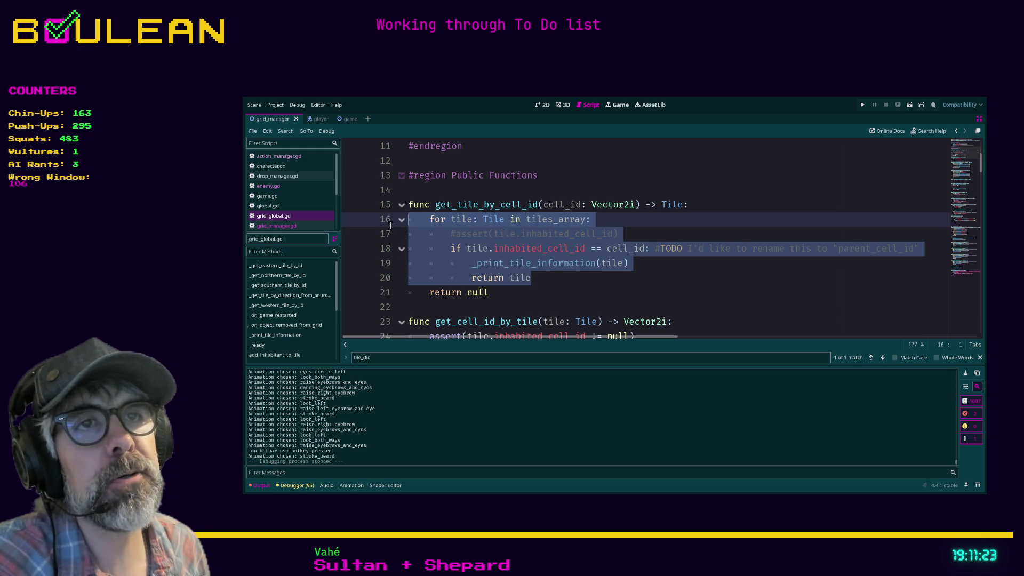
pyautogui.click(551, 282)
# Step: Add an 'if tile_dict[cell_id]:' check after the loop in get_tile_by_cell_id
pyautogui.press('Return')
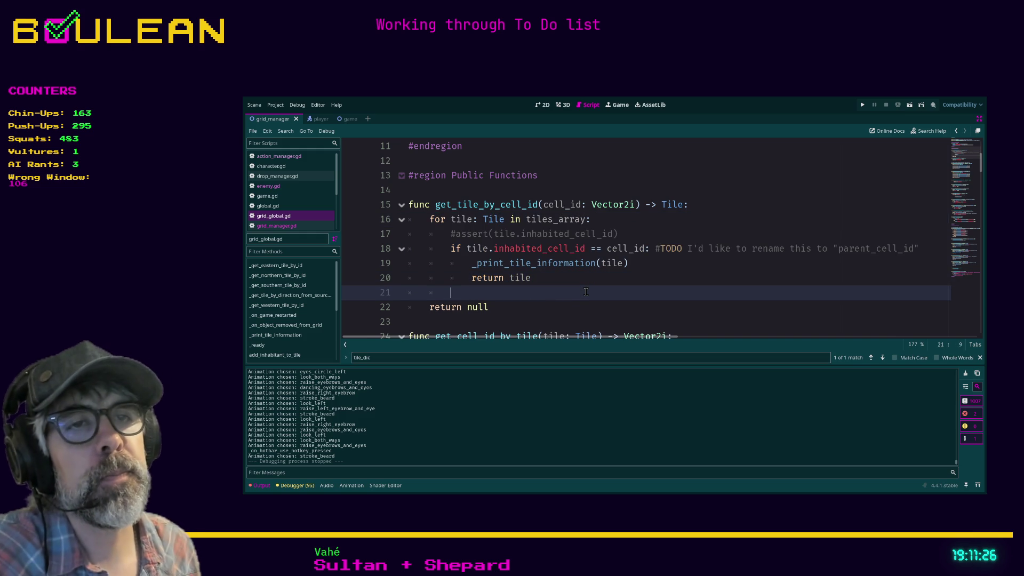
pyautogui.write('retyrb')
pyautogui.press('BackSpace')
pyautogui.press('BackSpace')
pyautogui.press('BackSpace')
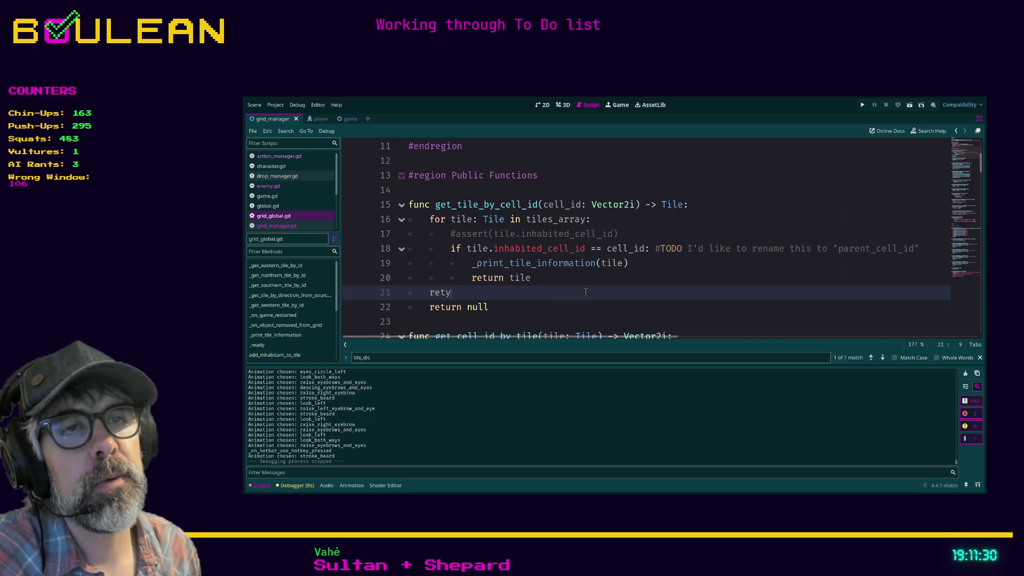
pyautogui.press('BackSpace')
pyautogui.press('BackSpace')
pyautogui.write('if til')
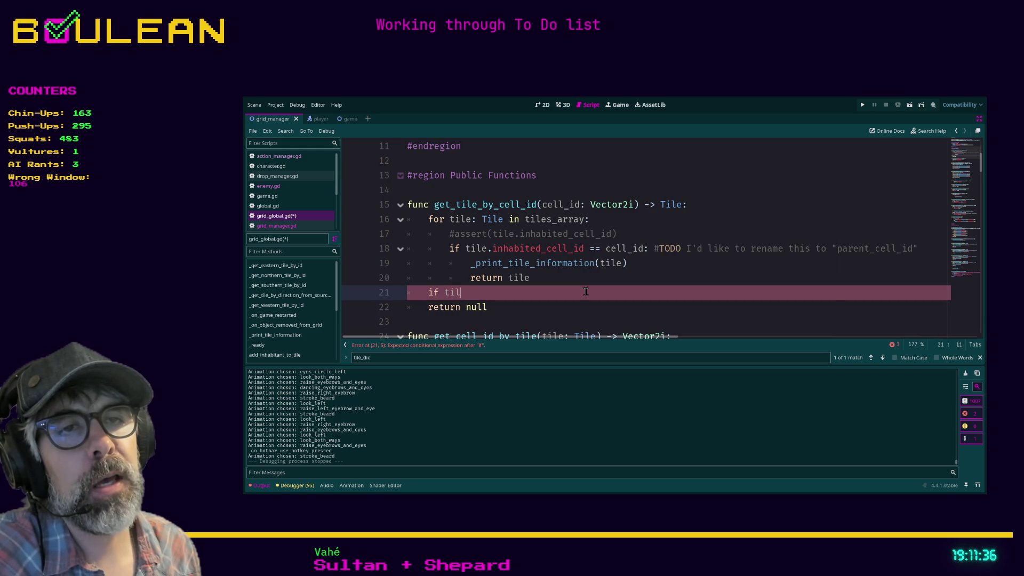
pyautogui.write('e')
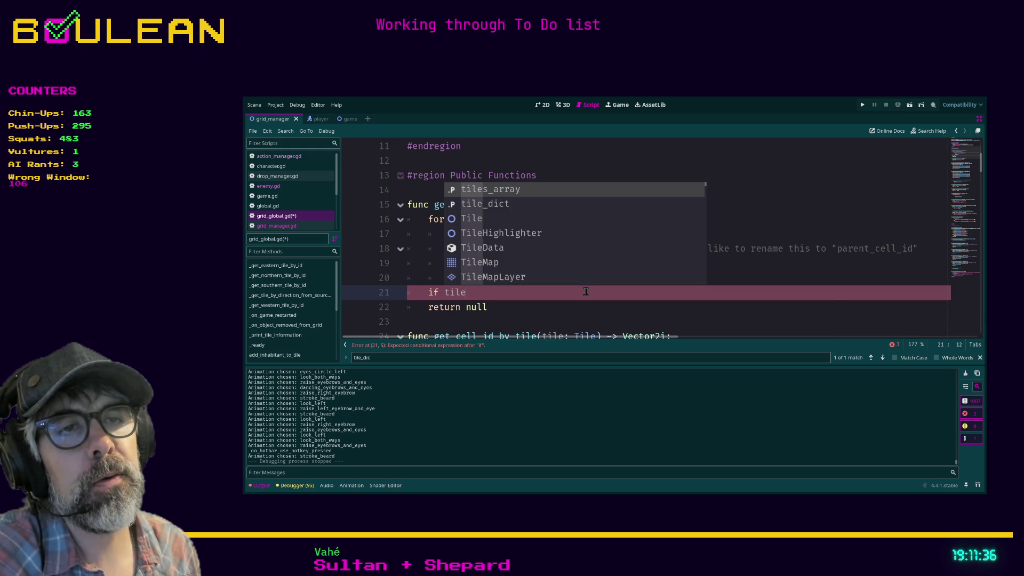
pyautogui.press('Down')
pyautogui.press('Return')
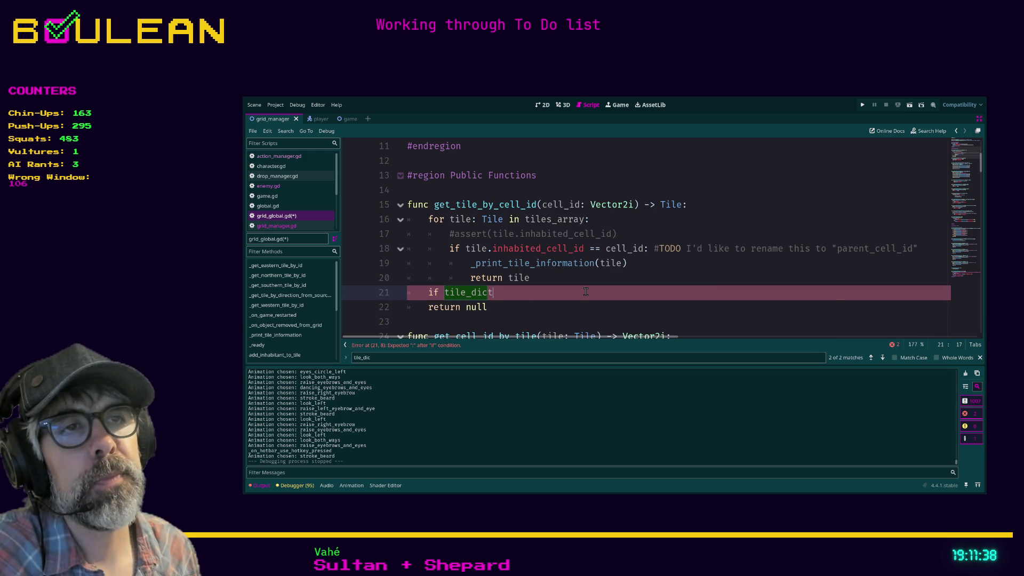
pyautogui.write('[ce')
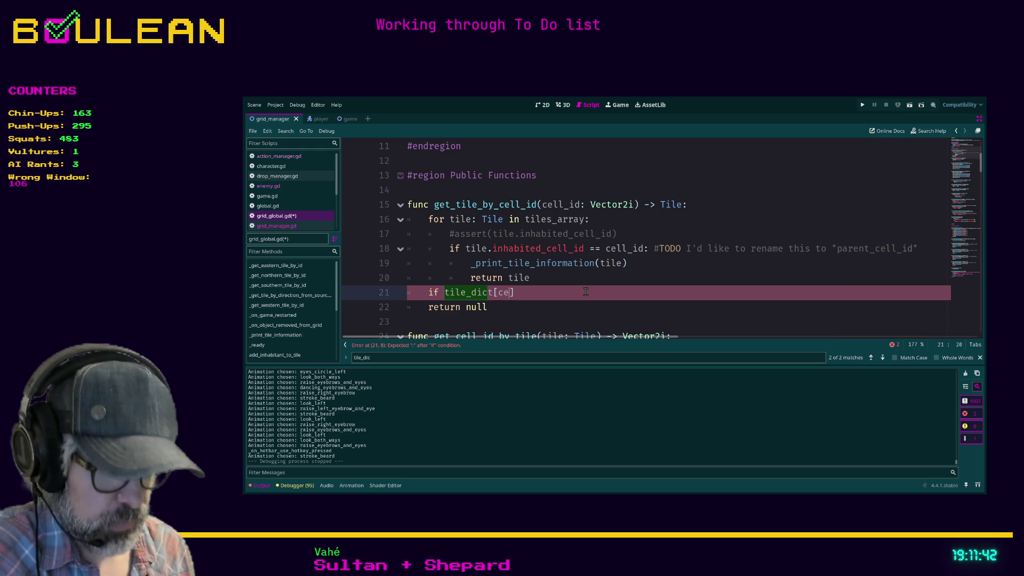
pyautogui.write('ll_id')
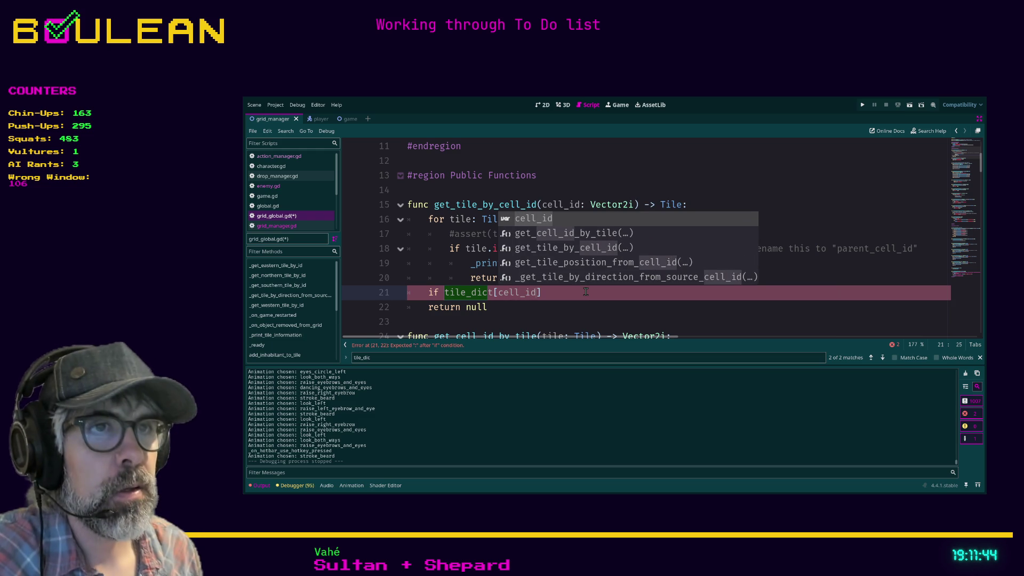
pyautogui.press('Right')
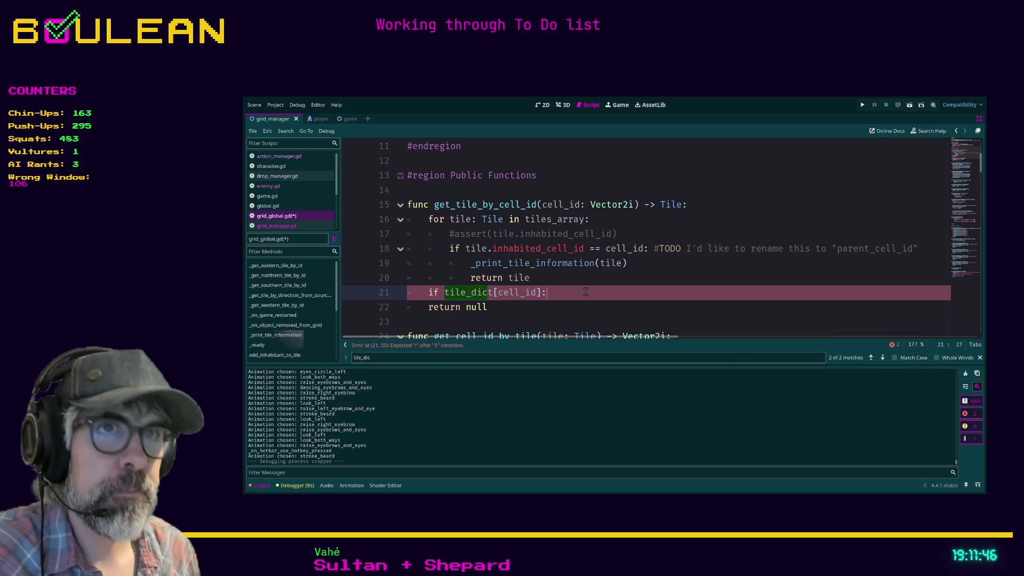
pyautogui.write(':')
# Step: Make the check's body 'return tile_dict[cell_id]'
pyautogui.press('Return')
pyautogui.write('return ')
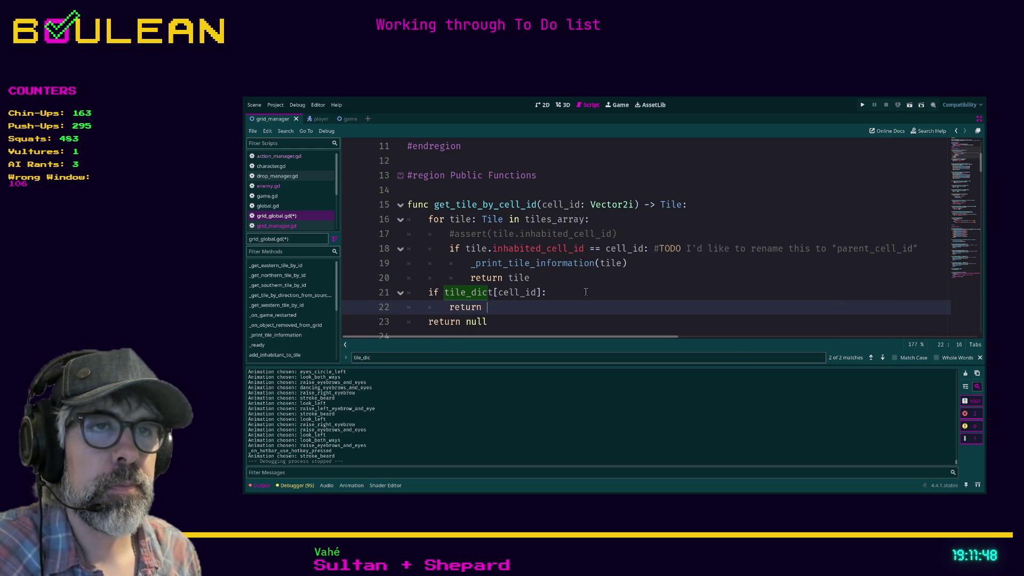
pyautogui.write('tile_dict')
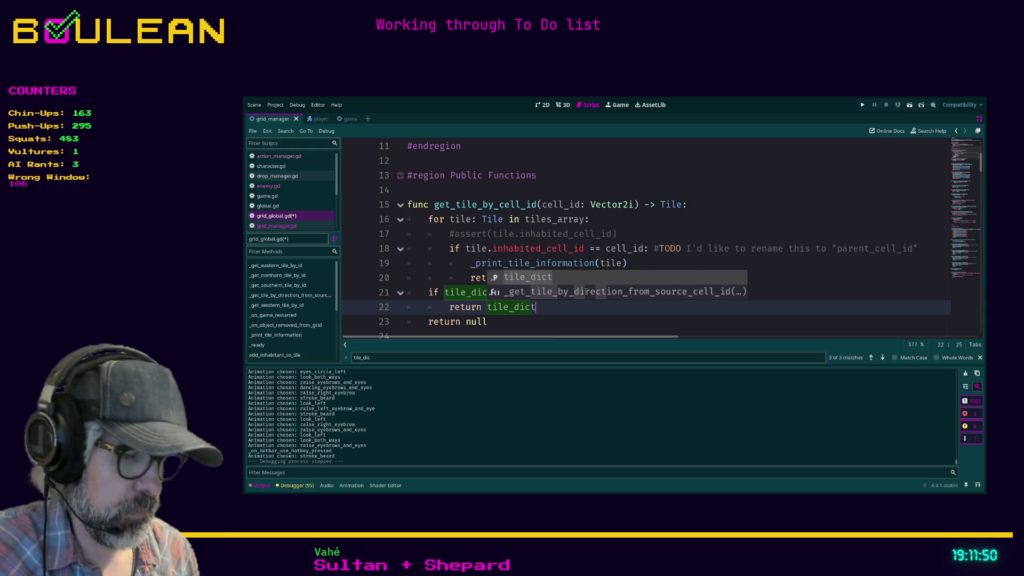
pyautogui.write('[cell_id')
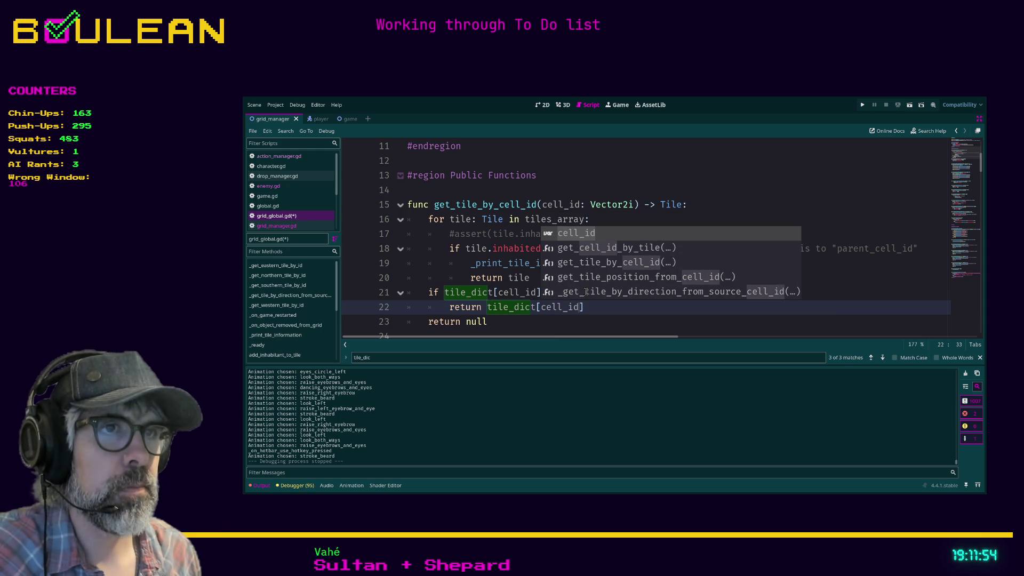
pyautogui.press('Right')
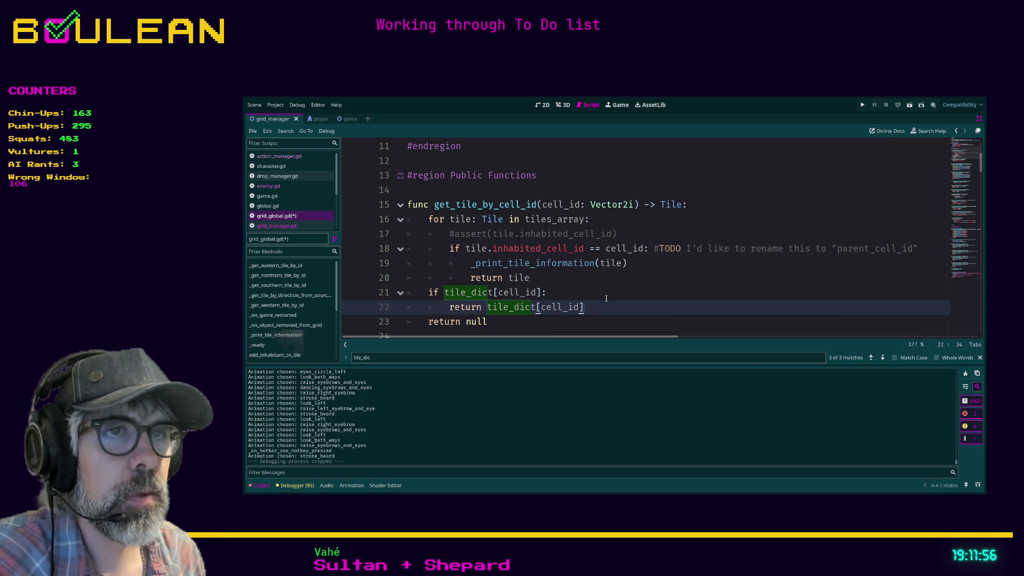
pyautogui.scroll(-1, 607, 299)
pyautogui.scroll(1, 572, 272)
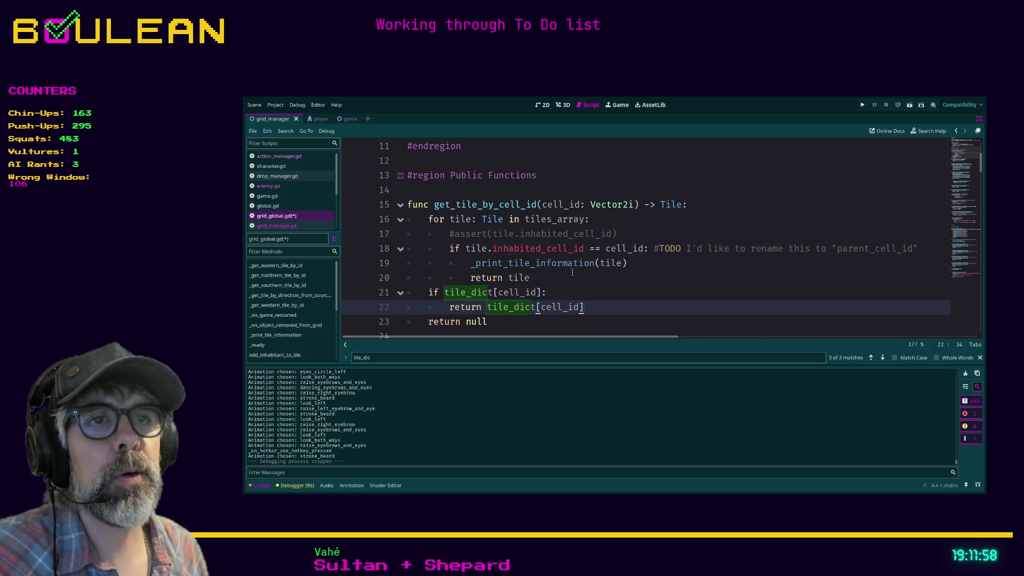
# Step: Highlight the old tiles_array loop and the new tile_dict lookup to compare them
pyautogui.moveTo(549, 274)
pyautogui.mouseDown()
pyautogui.moveTo(454, 249)
pyautogui.moveTo(406, 222)
pyautogui.mouseUp()
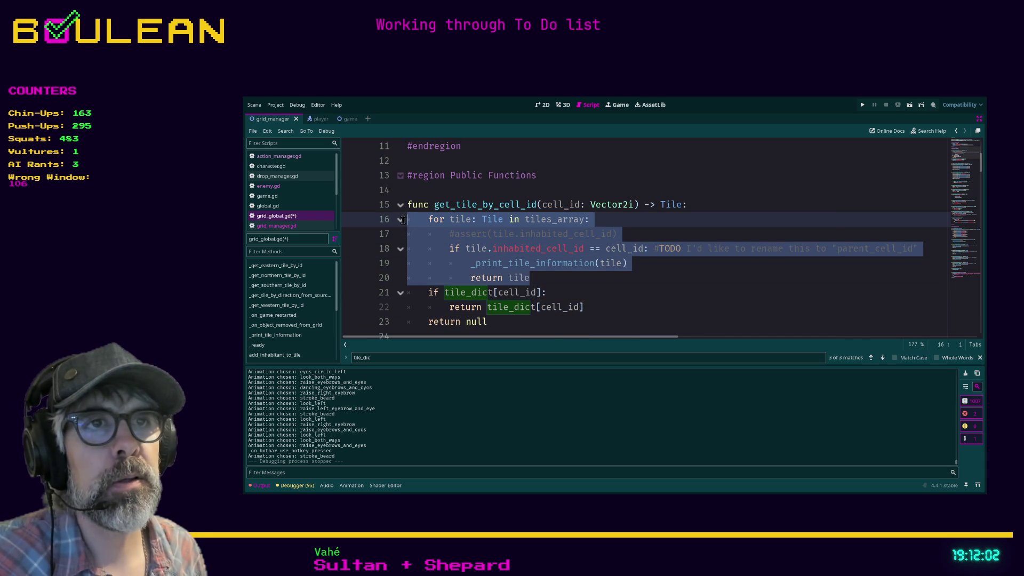
pyautogui.moveTo(595, 313); pyautogui.dragTo(405, 289)
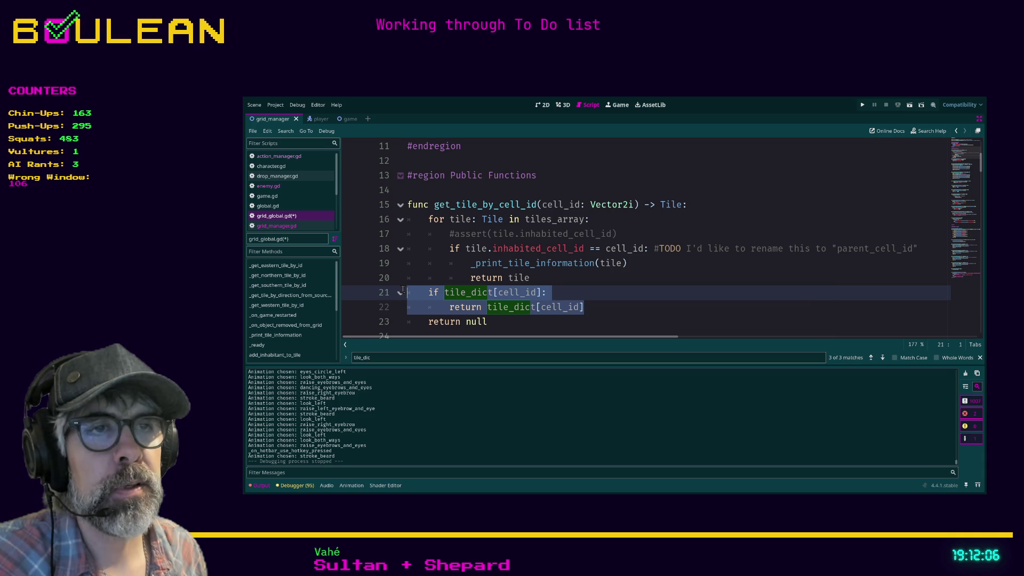
pyautogui.click(571, 289)
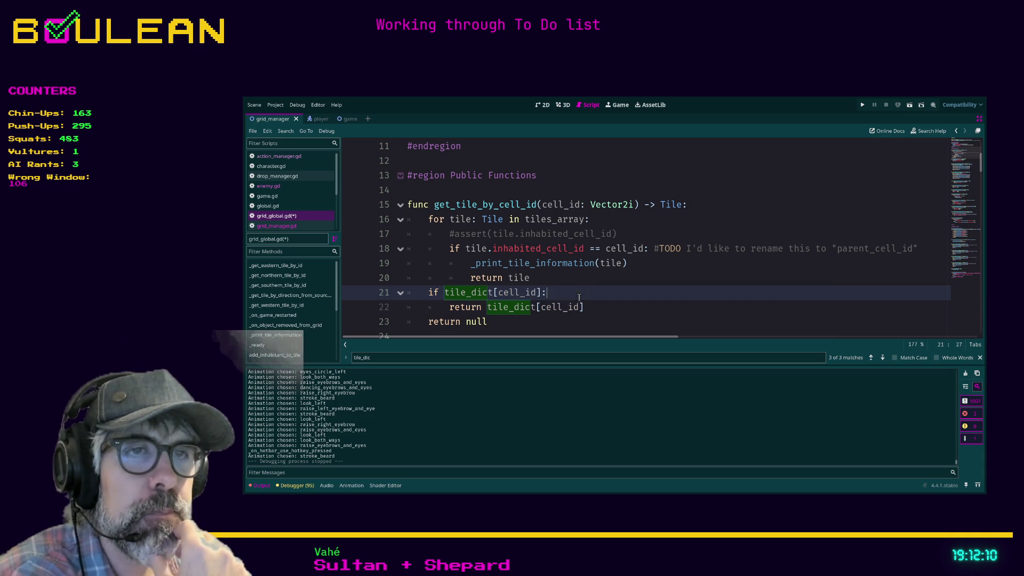
pyautogui.scroll(-2, 494, 308)
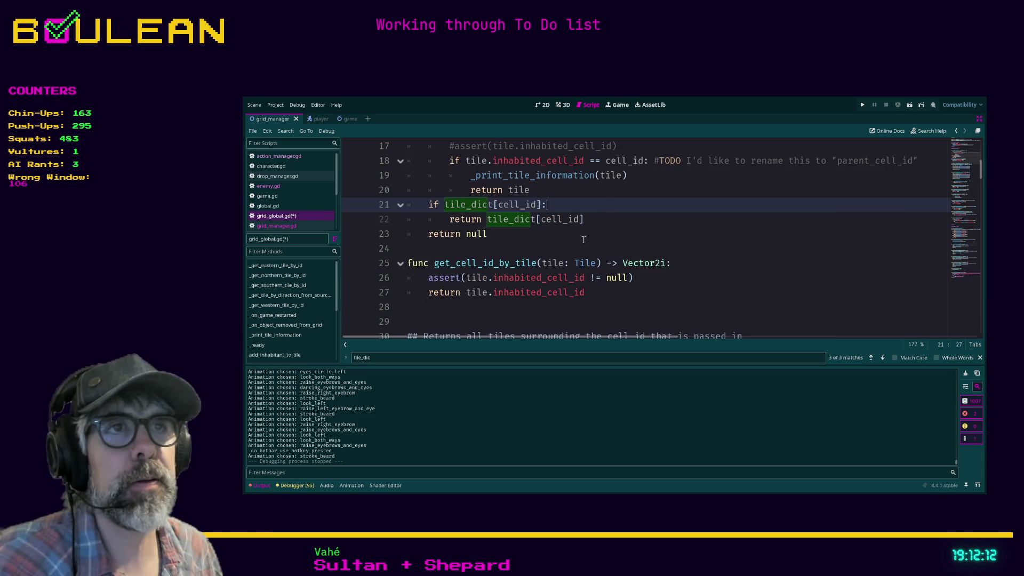
pyautogui.scroll(1, 583, 239)
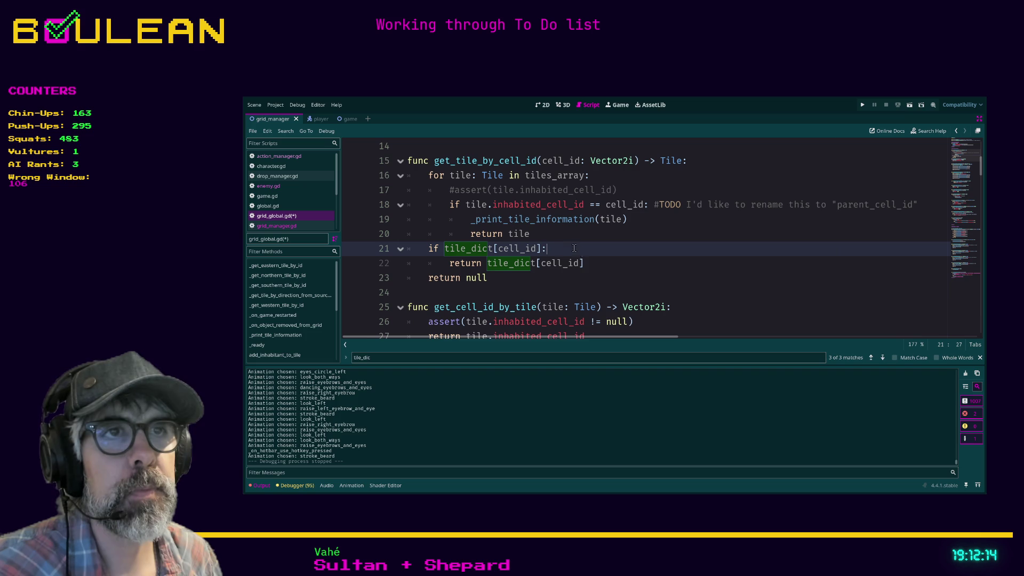
# Step: Move return null above the tile_dict check and add an else branch returning null
pyautogui.moveTo(585, 263); pyautogui.dragTo(403, 255)
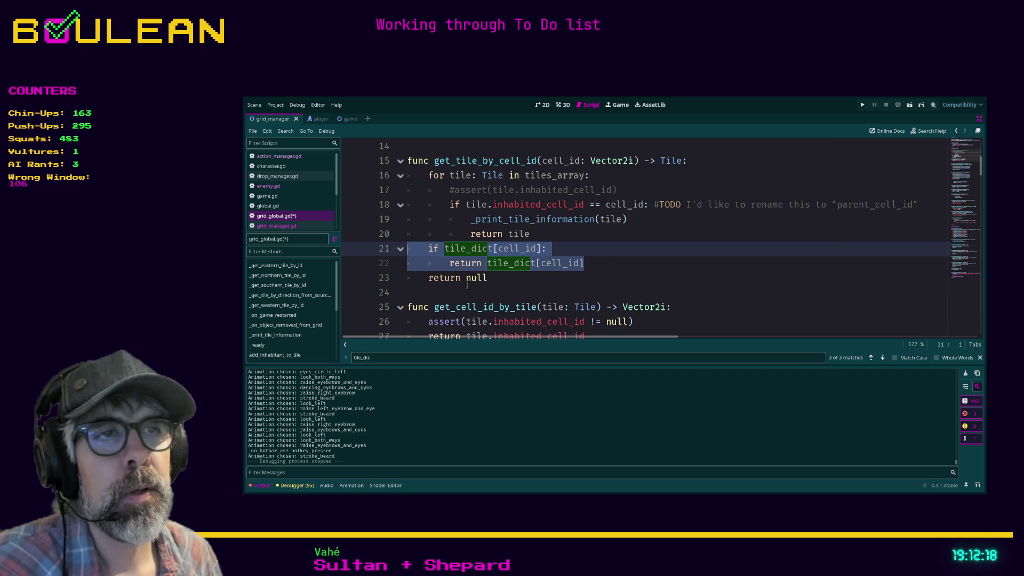
pyautogui.click(512, 277)
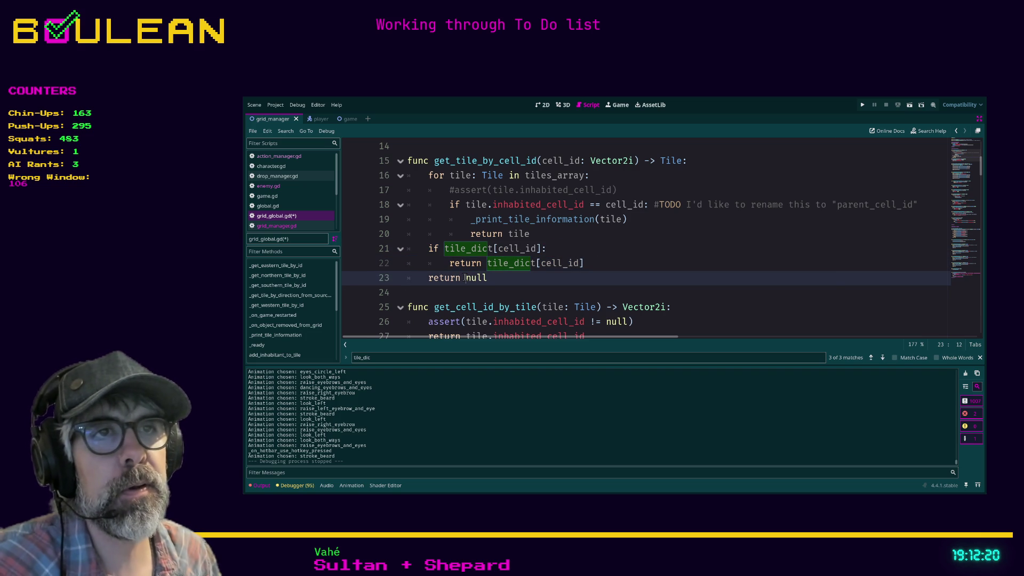
pyautogui.hotkey('alt', 'Up')
pyautogui.hotkey('alt', 'Up')
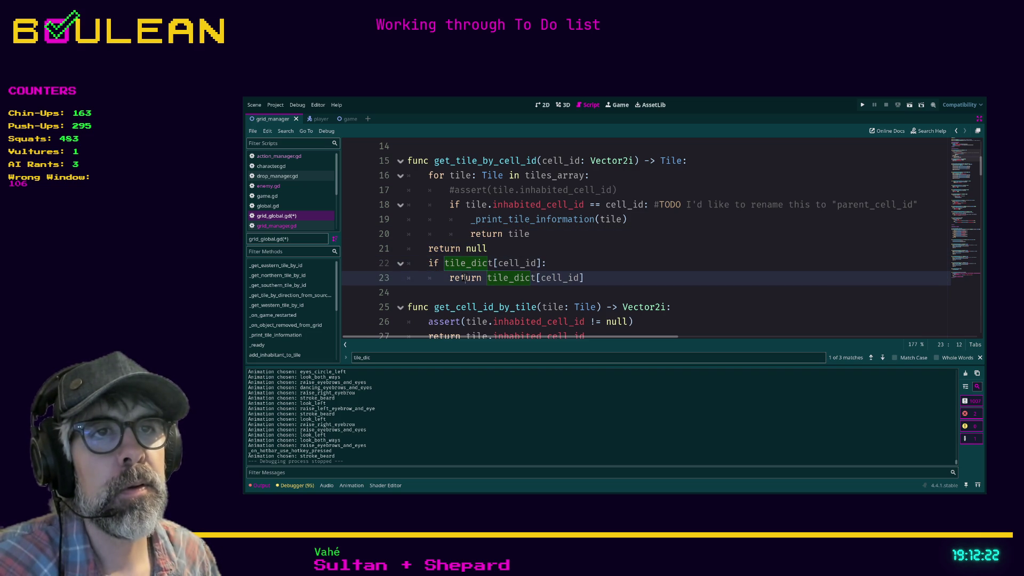
pyautogui.press('Return')
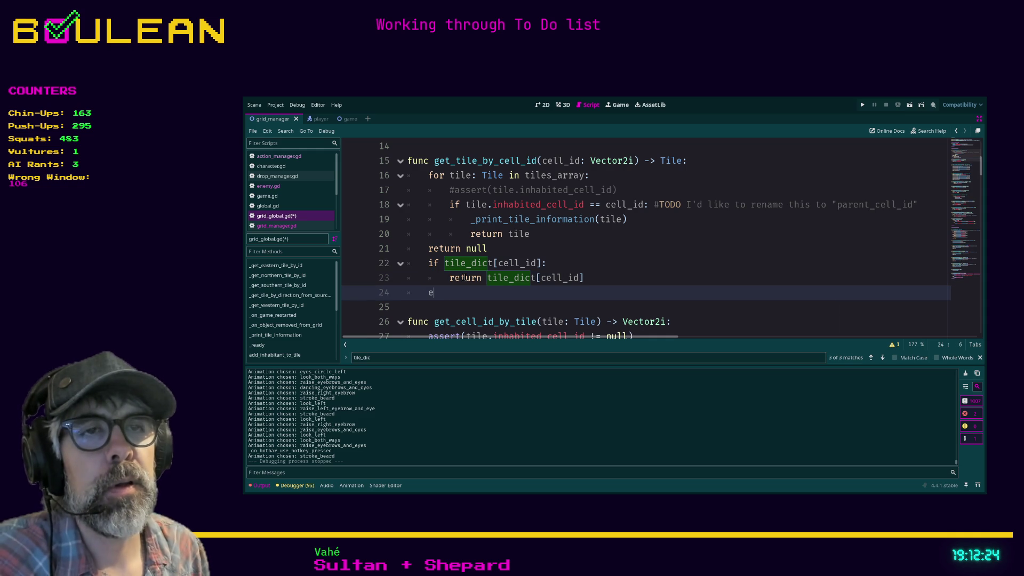
pyautogui.write('lse:')
pyautogui.press('Return')
pyautogui.write('rn null')
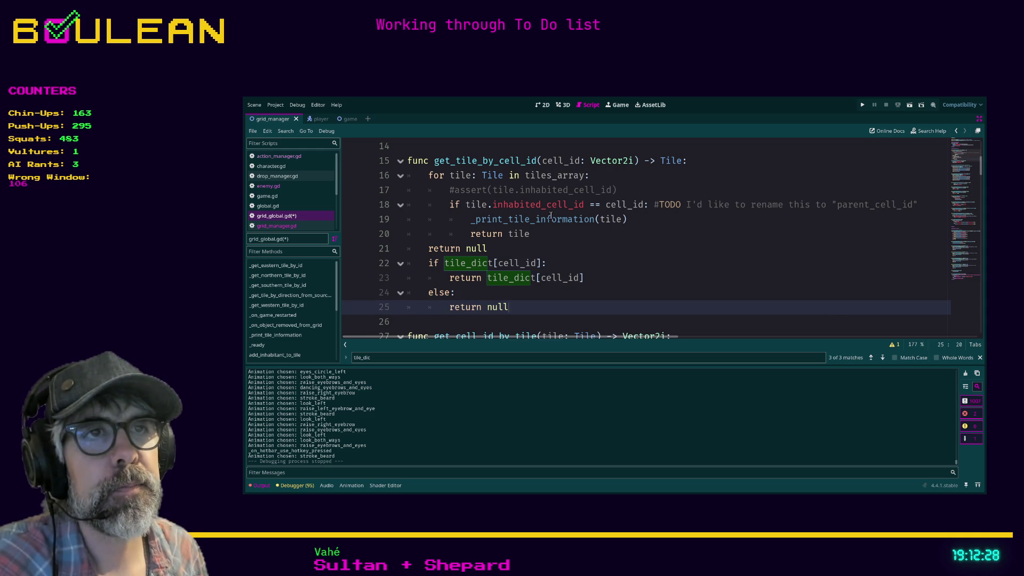
# Step: Comment out the old tiles_array loop on lines 16–21 with Ctrl+K
pyautogui.click(552, 237)
pyautogui.moveTo(519, 249)
pyautogui.mouseDown()
pyautogui.moveTo(405, 219)
pyautogui.moveTo(385, 184)
pyautogui.mouseUp()
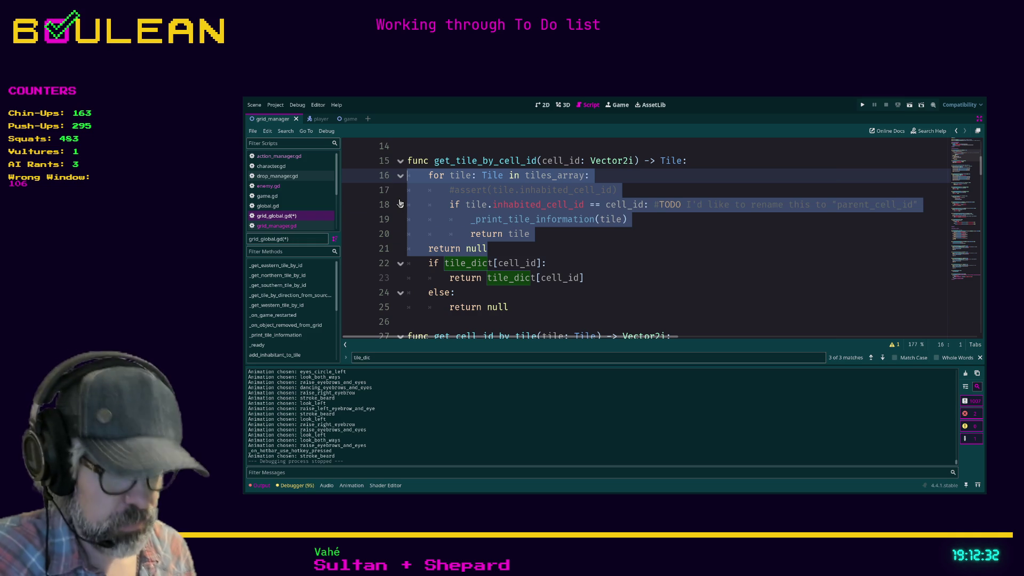
pyautogui.hotkey('ctrl', 'k')
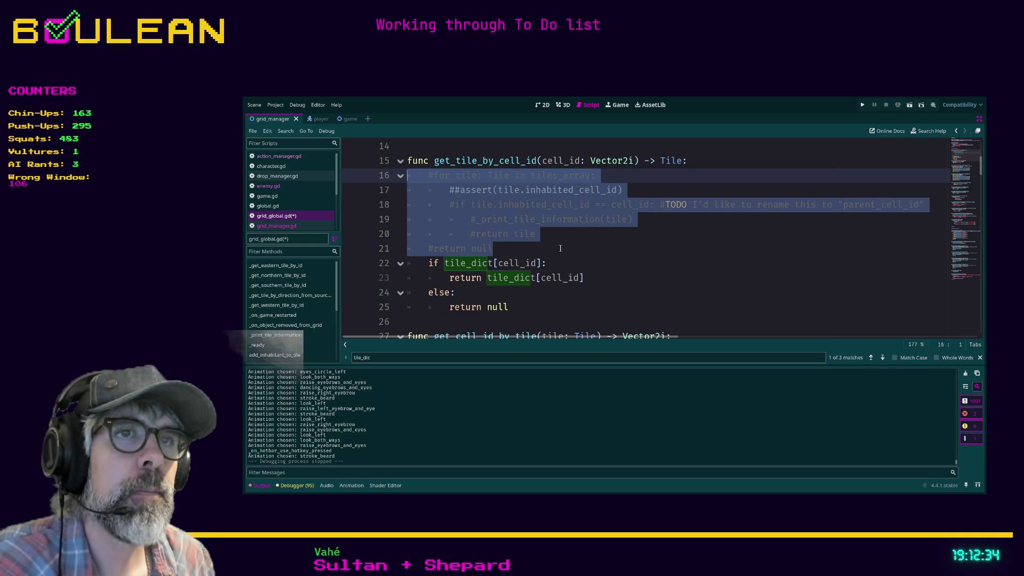
pyautogui.click(560, 248)
# Step: Scroll through the script and jump to the _get_northern_tile_by_id definition
pyautogui.scroll(-1, 560, 248)
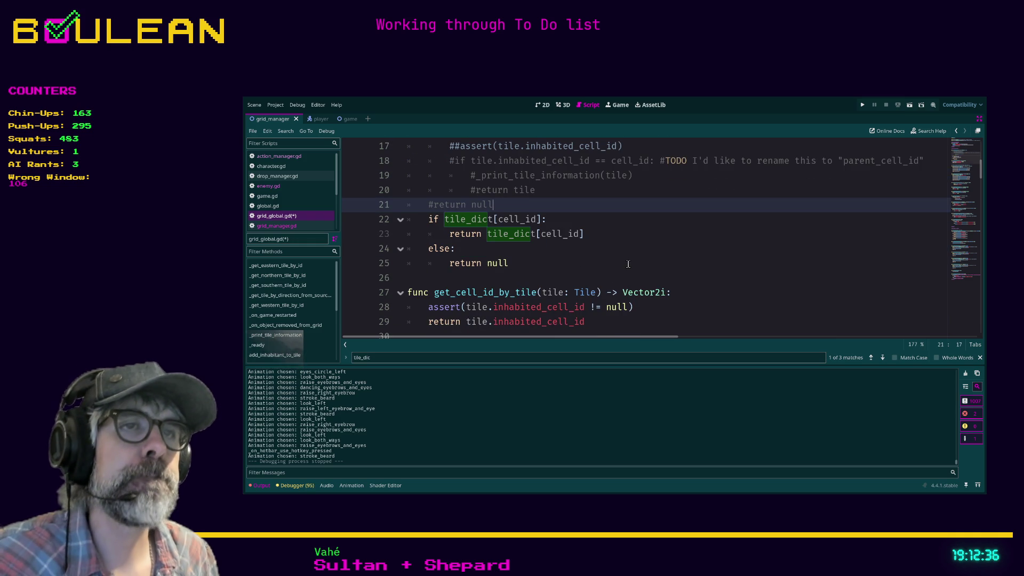
pyautogui.keyDown('ctrl'); pyautogui.scroll(-1, 629, 264); pyautogui.keyUp('ctrl')
pyautogui.scroll(2, 628, 264)
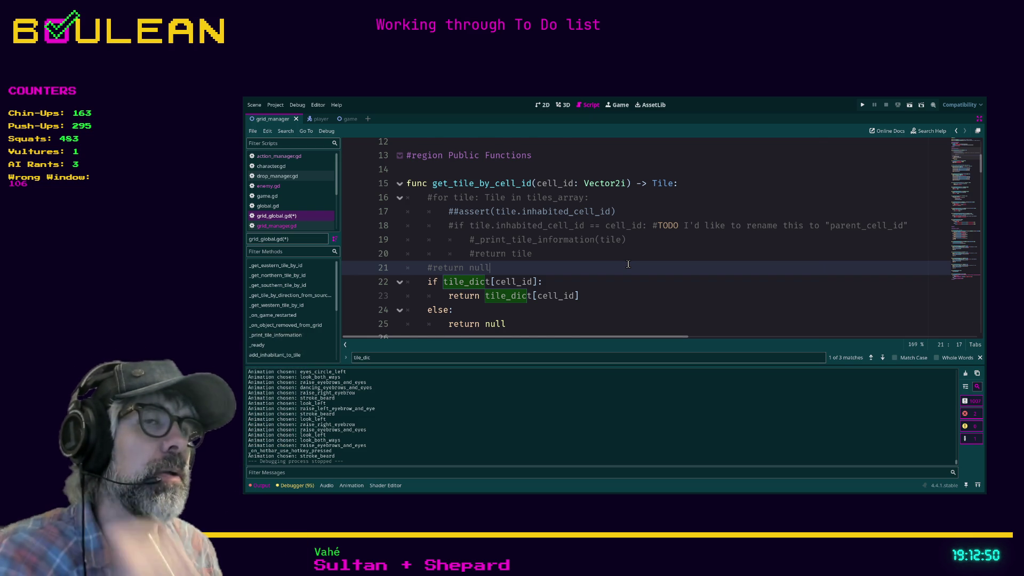
pyautogui.scroll(-1, 629, 264)
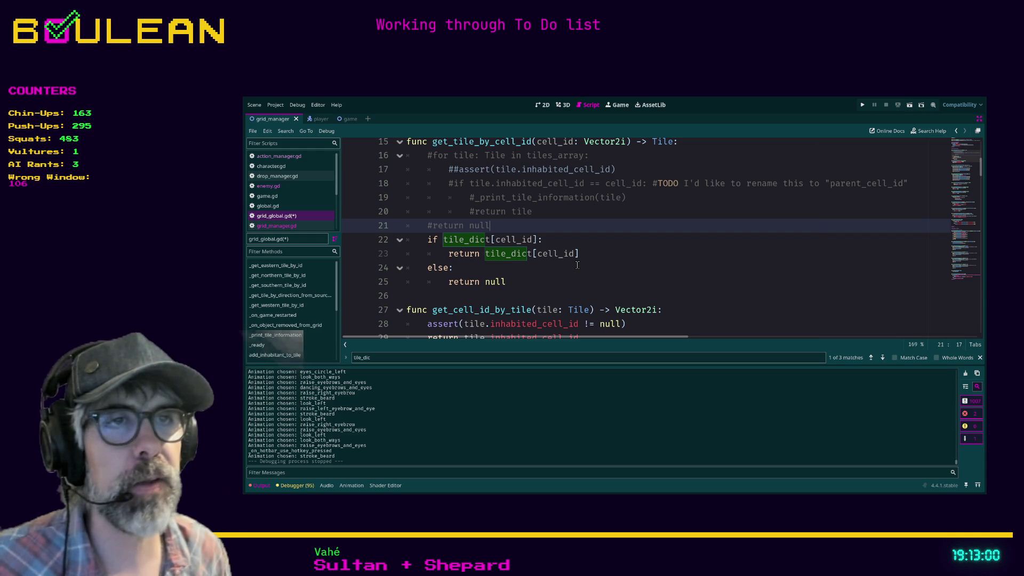
pyautogui.scroll(-1, 578, 264)
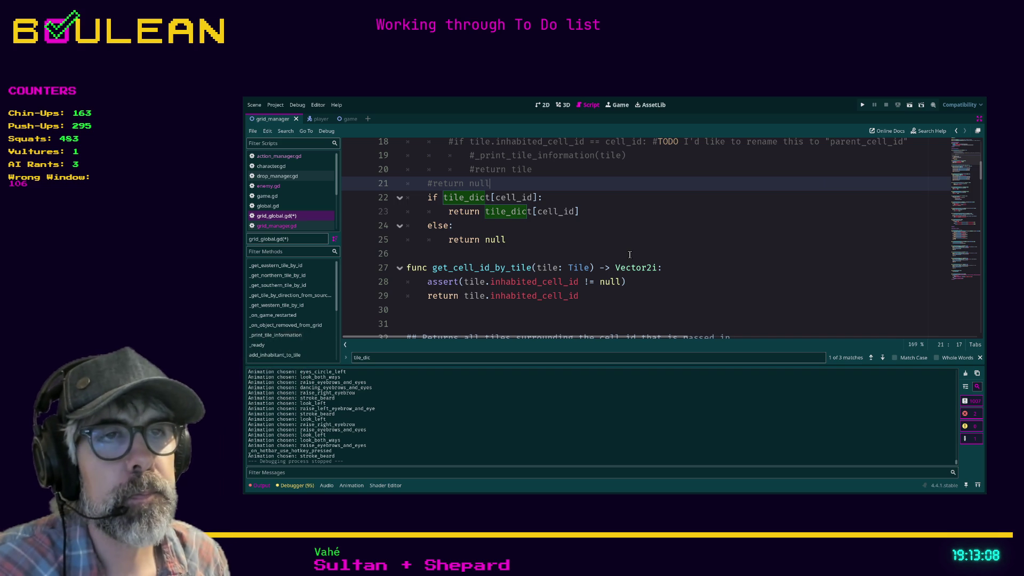
pyautogui.scroll(-1, 629, 254)
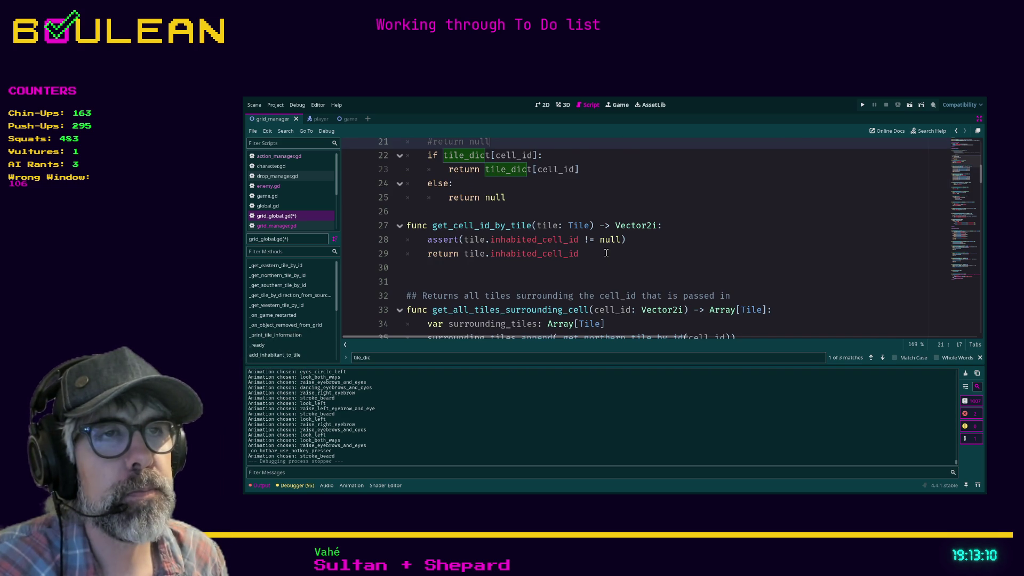
pyautogui.scroll(1, 606, 252)
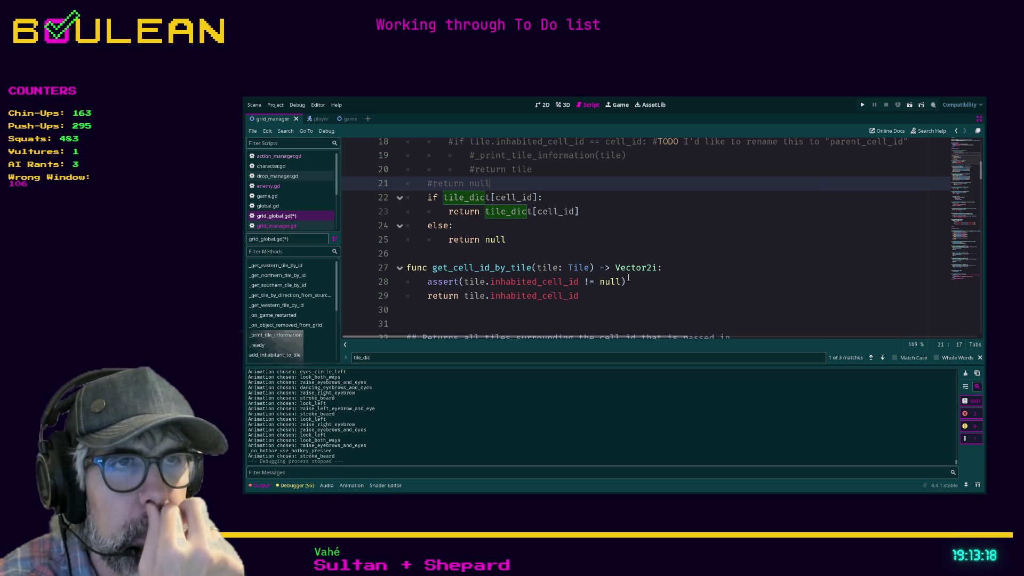
pyautogui.scroll(-3, 628, 277)
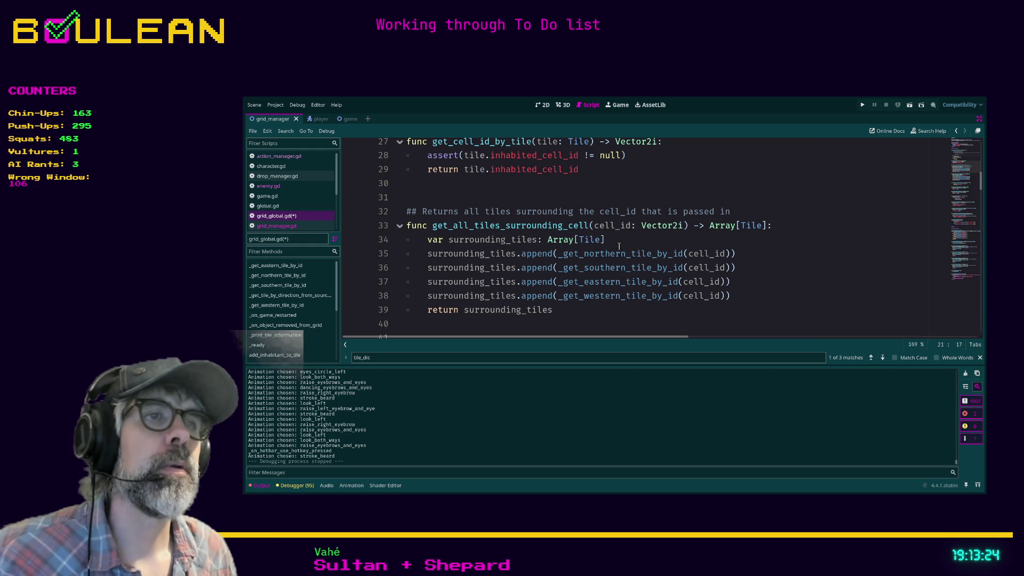
pyautogui.keyDown('ctrl'); pyautogui.click(585, 259); pyautogui.keyUp('ctrl')
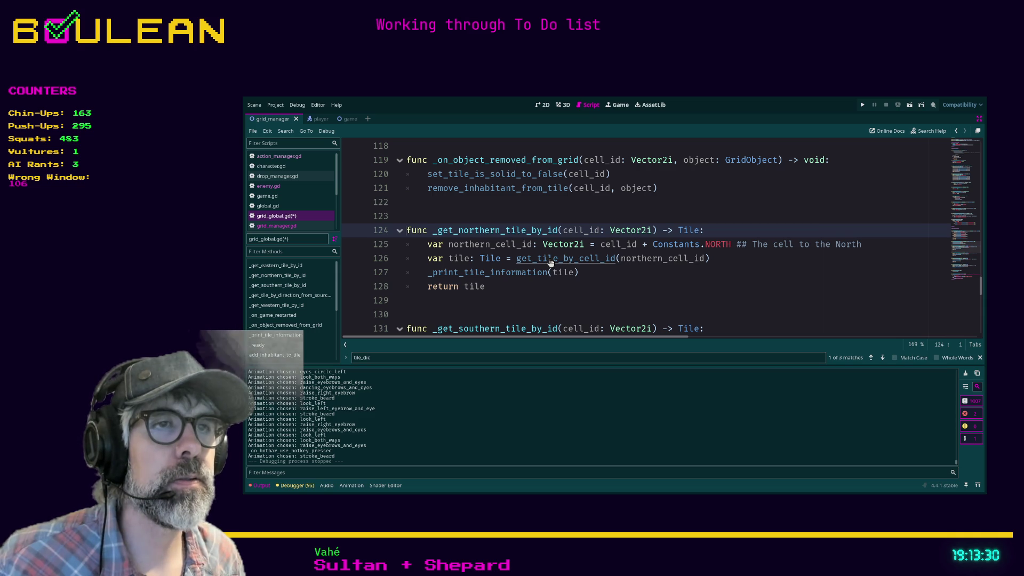
pyautogui.keyDown('ctrl'); pyautogui.click(550, 262); pyautogui.keyUp('ctrl')
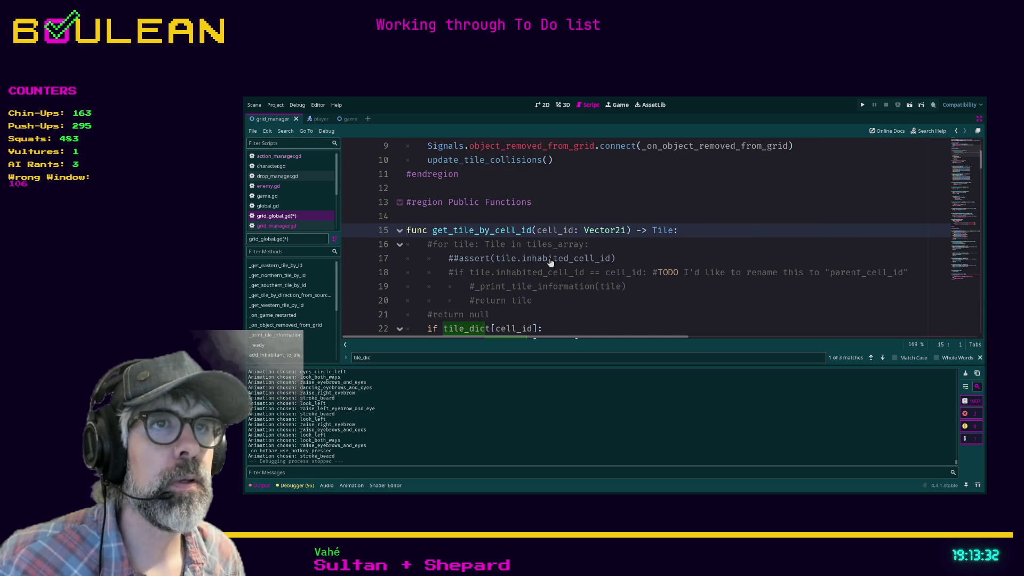
pyautogui.click(559, 214)
pyautogui.scroll(-6, 559, 230)
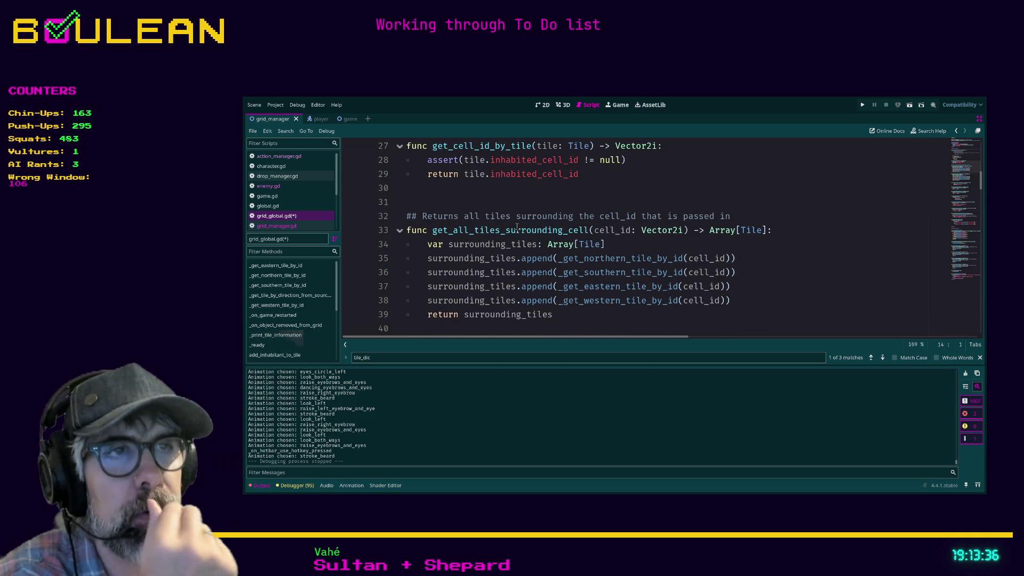
pyautogui.scroll(9, 517, 227)
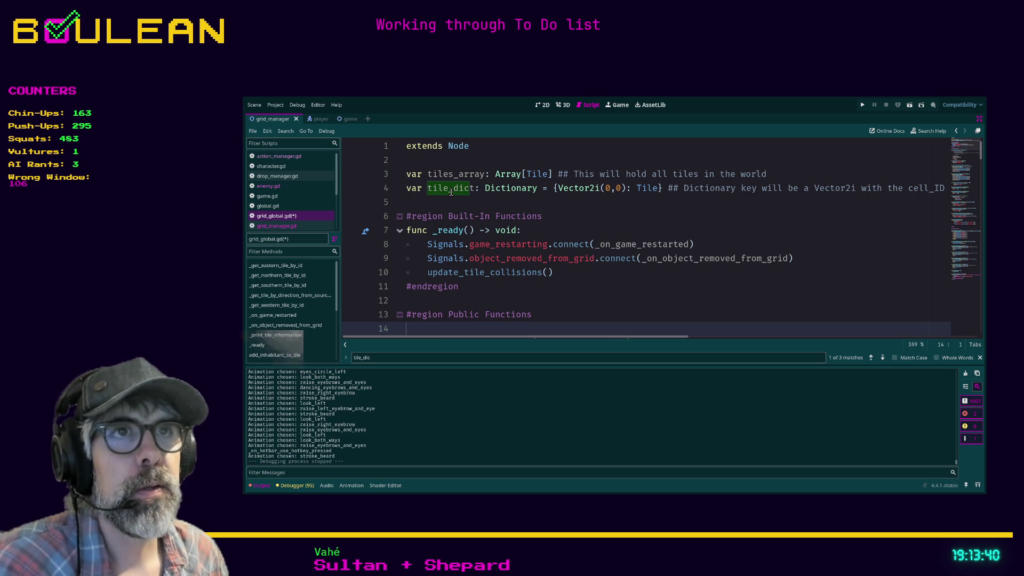
# Step: Search grid_global.gd for tiles_array and step to its loop in remove_tile_from_game
pyautogui.doubleClick(450, 174)
pyautogui.hotkey('ctrl', 'f')
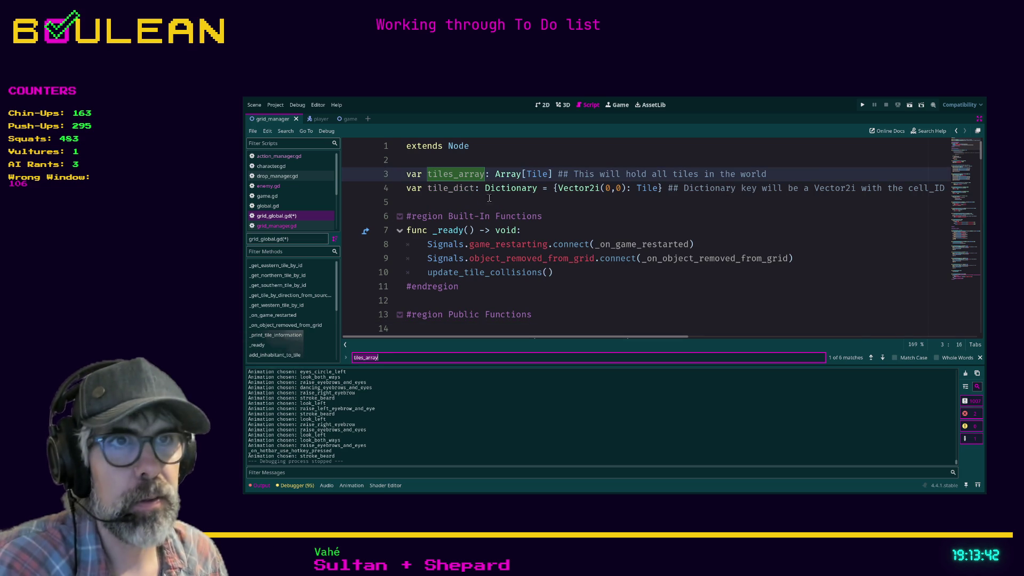
pyautogui.click(882, 358)
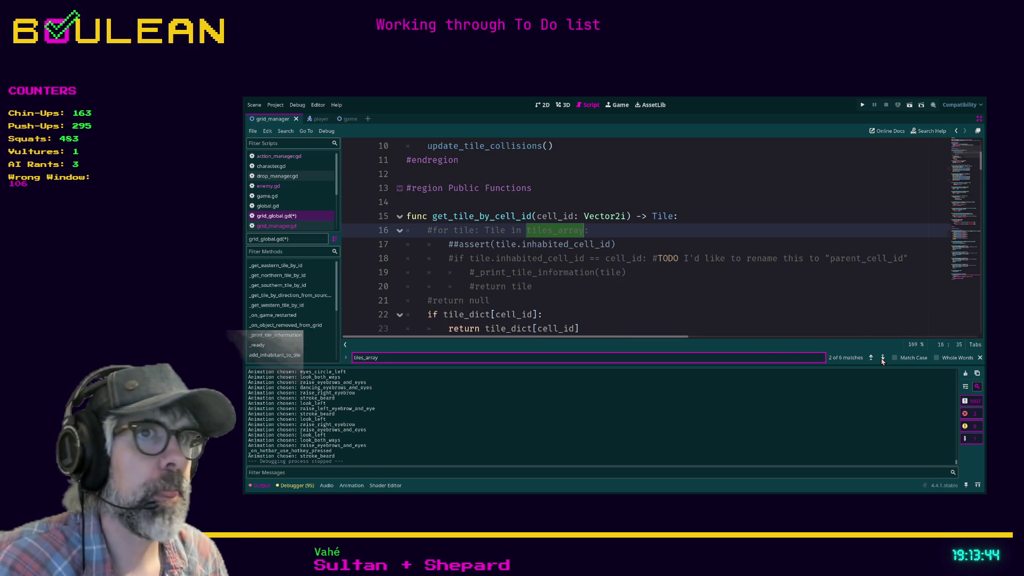
pyautogui.click(882, 359)
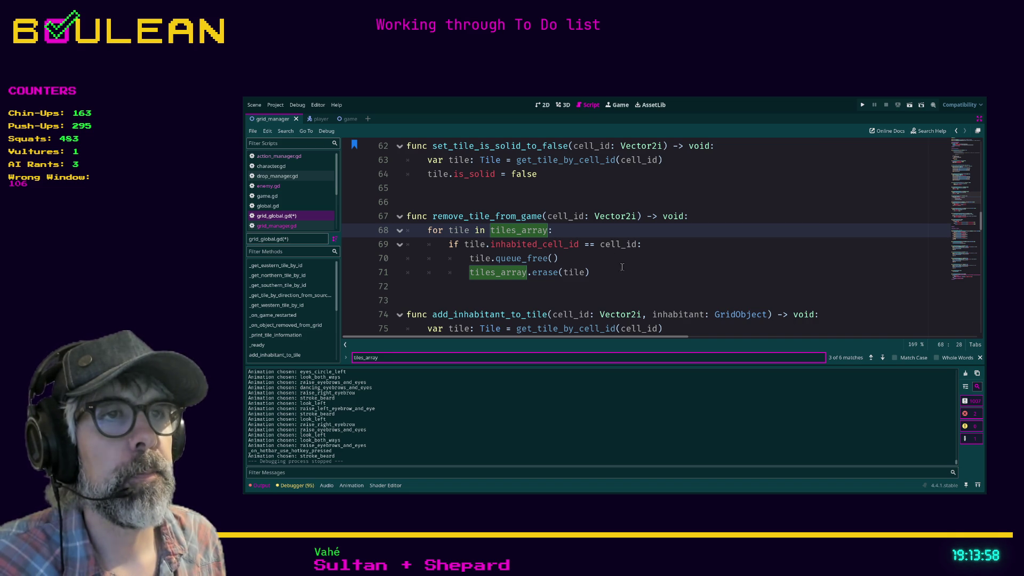
# Step: Add an 'if tile_dict[cell_id]:' check after the tiles_array removal loop
pyautogui.click(614, 275)
pyautogui.press('Return')
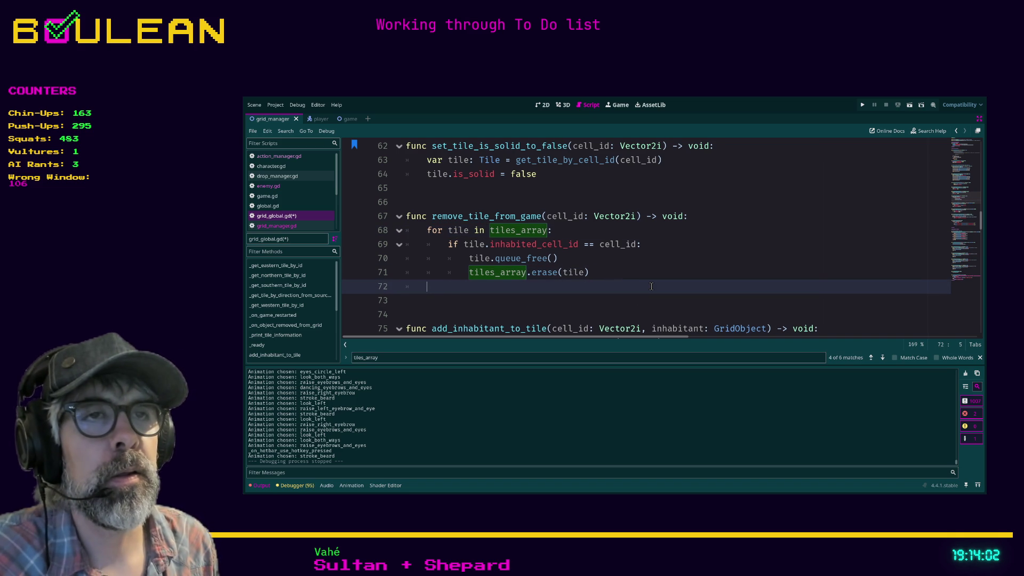
pyautogui.write('iftile')
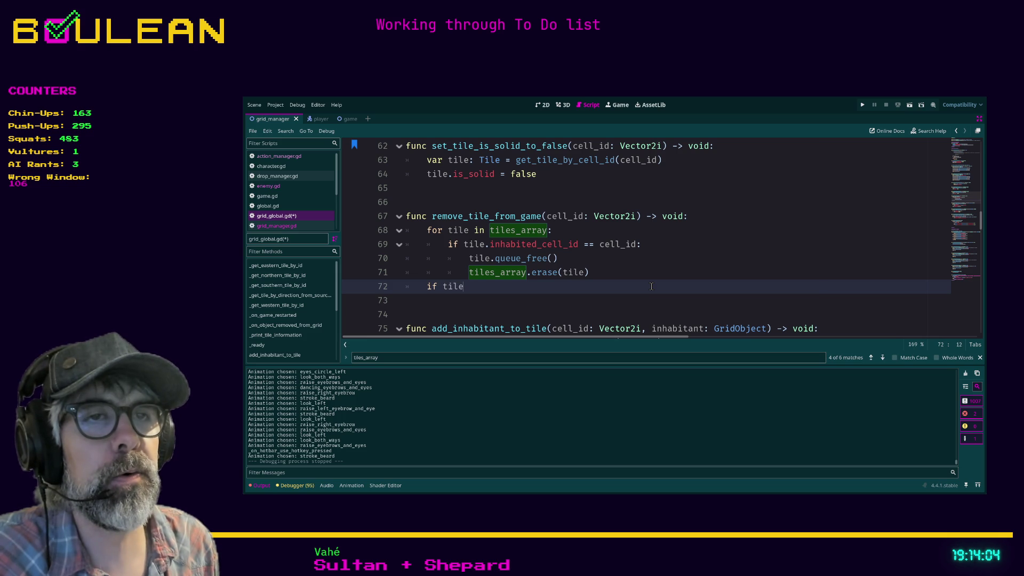
pyautogui.press('BackSpace')
pyautogui.press('BackSpace')
pyautogui.press('BackSpace')
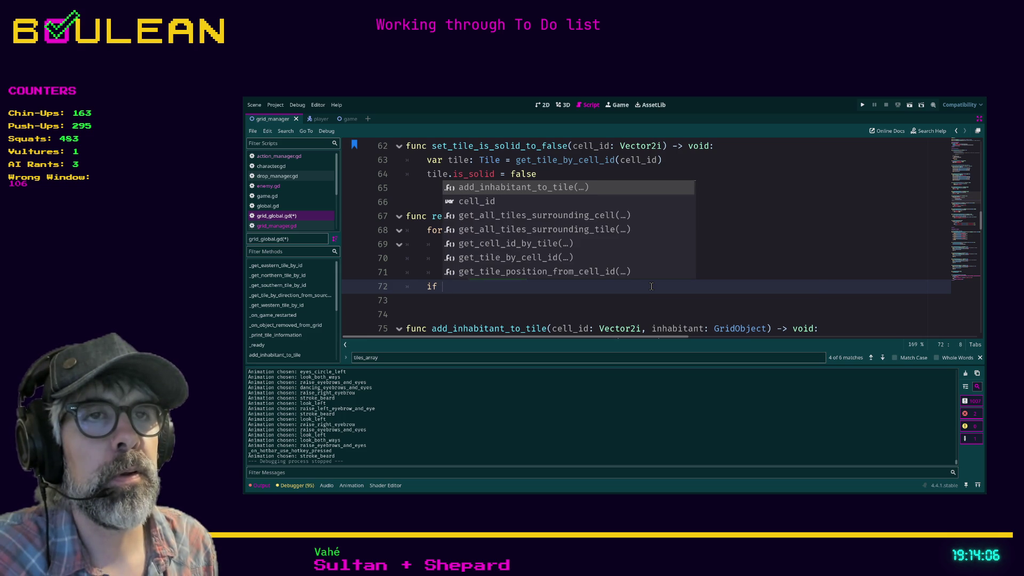
pyautogui.write('t')
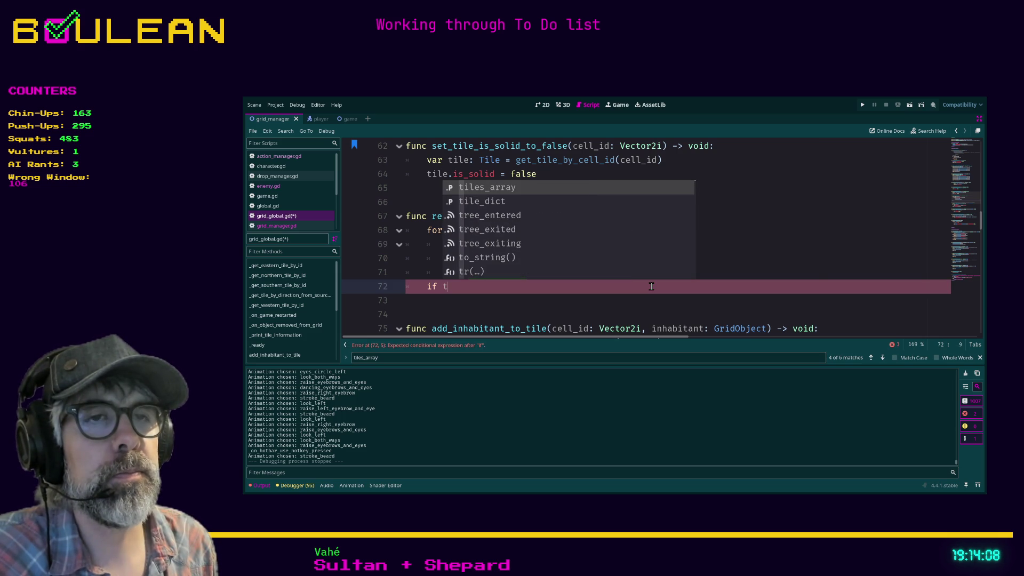
pyautogui.press('Down')
pyautogui.press('Return')
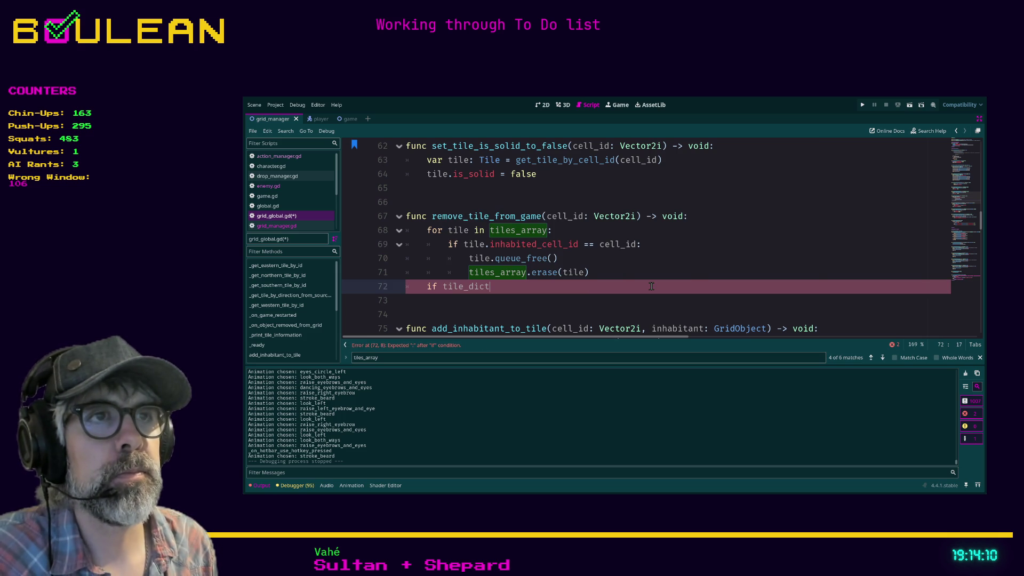
pyautogui.write('[cell_id')
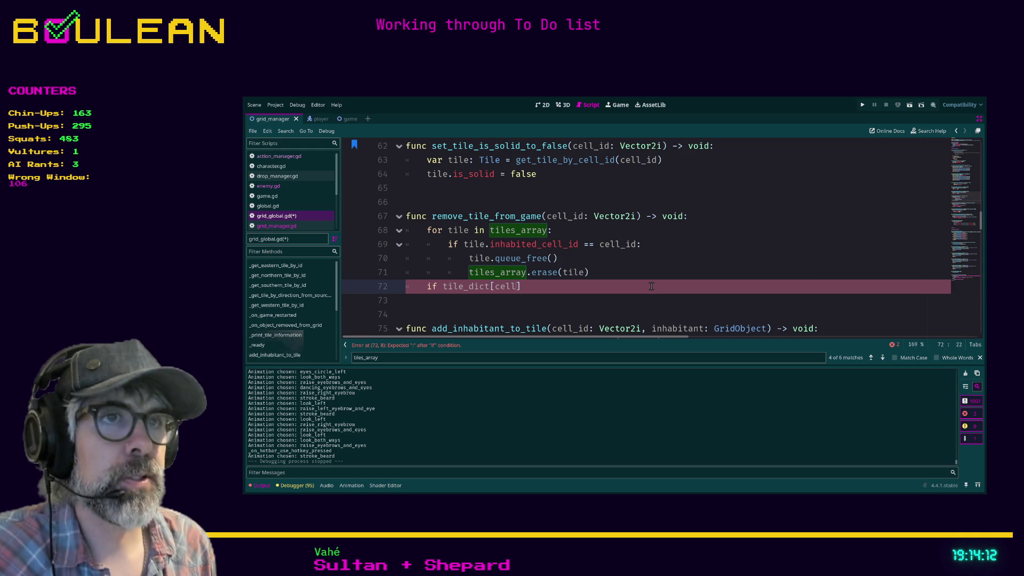
pyautogui.write(']:')
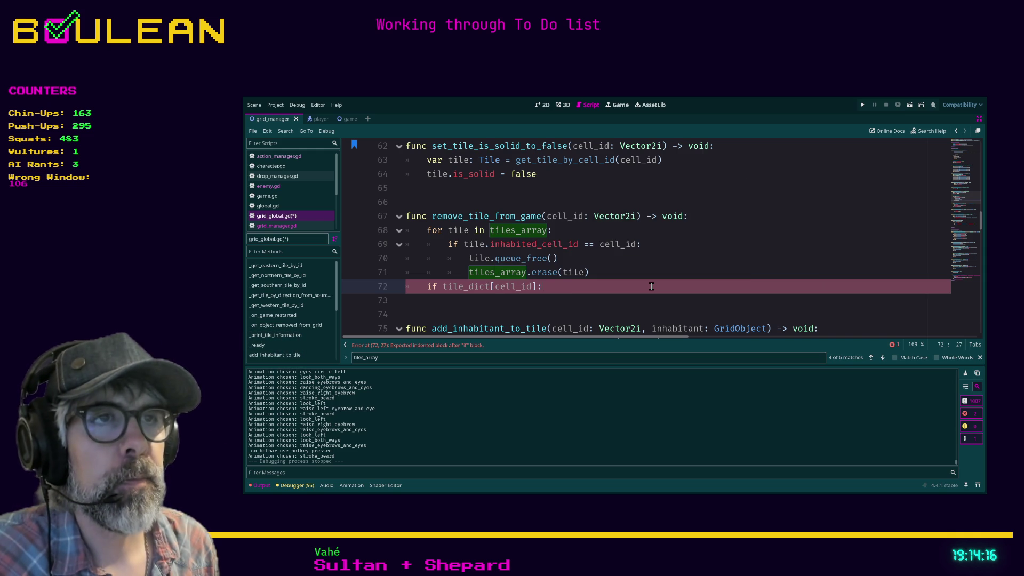
# Step: Nest a 'tile.inhabited_cell_id == tile_dict[cell_id]' condition beneath it and select lines 72–73
pyautogui.press('Return')
pyautogui.write('if tile')
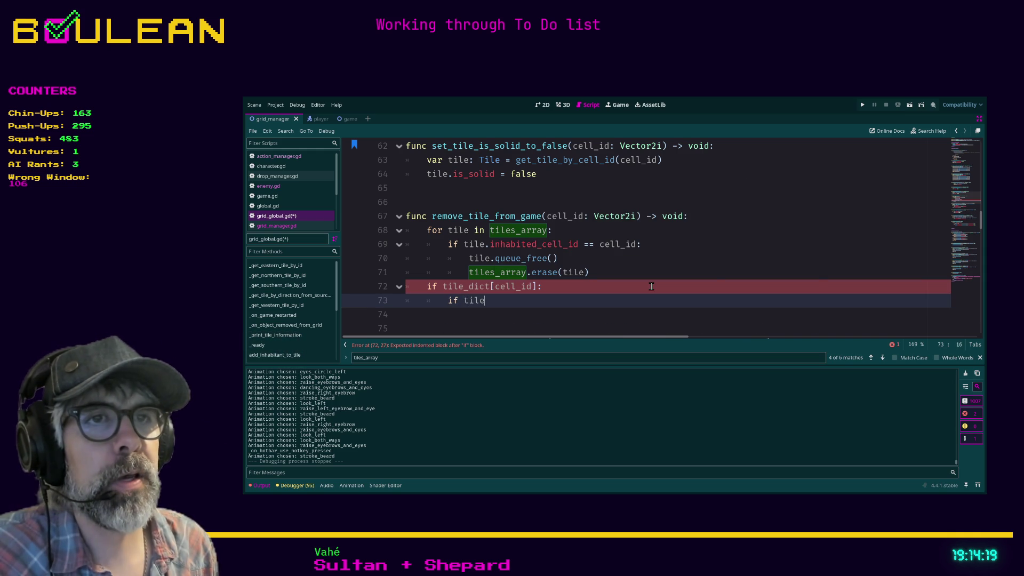
pyautogui.write('_dict')
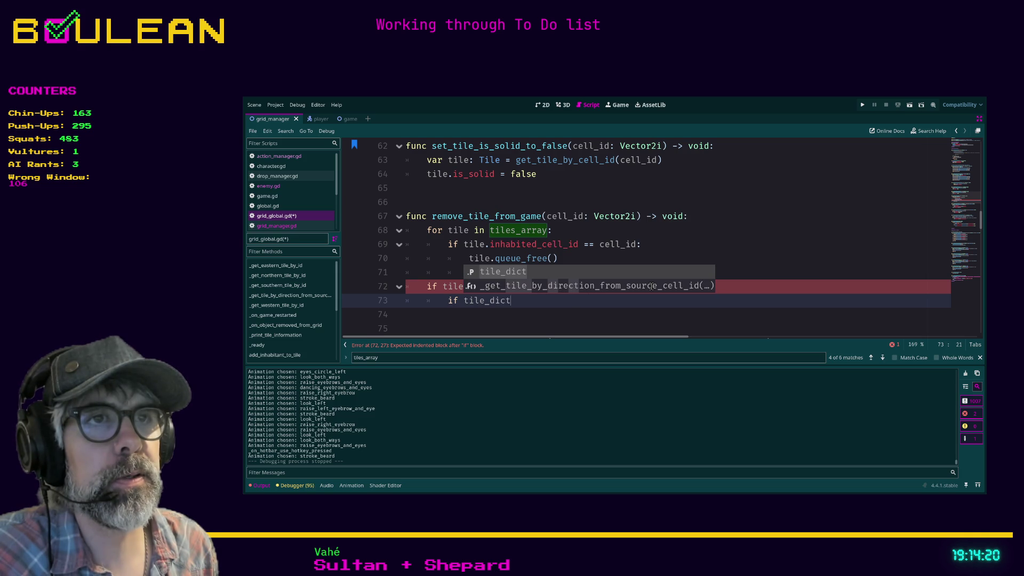
pyautogui.write('[cell_id')
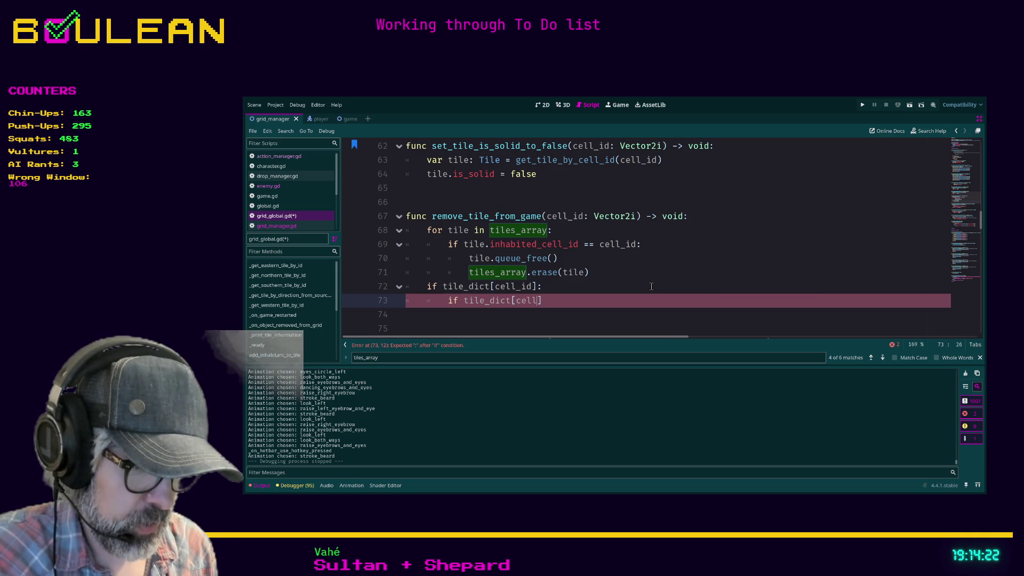
pyautogui.write('] ')
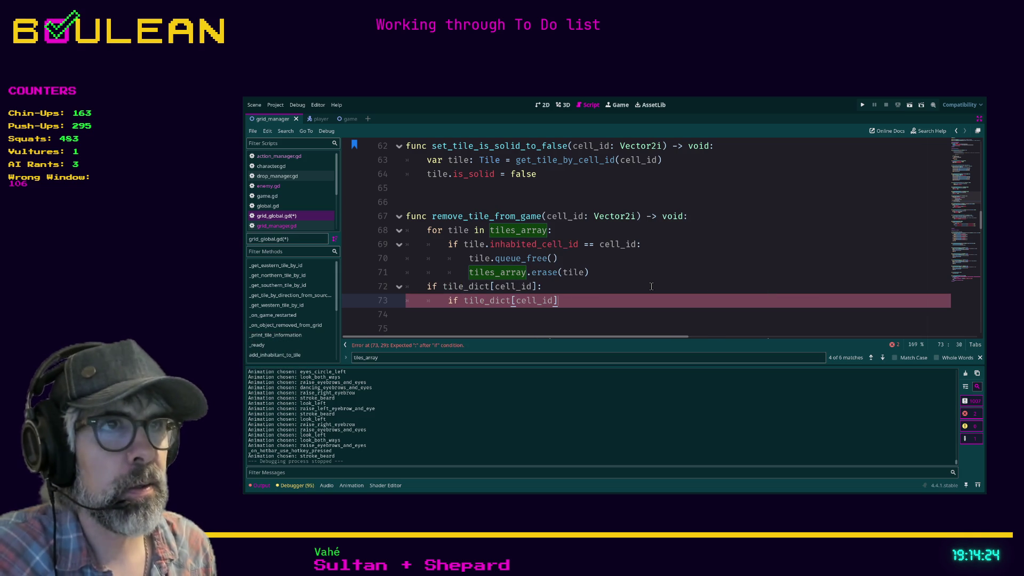
pyautogui.write('== ce')
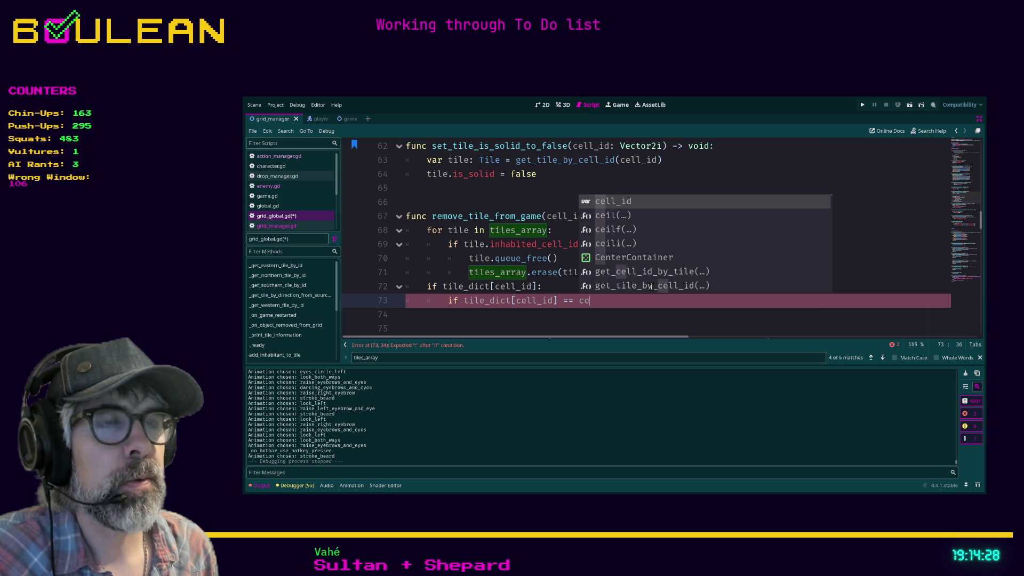
pyautogui.press('BackSpace')
pyautogui.press('BackSpace')
pyautogui.press('BackSpace')
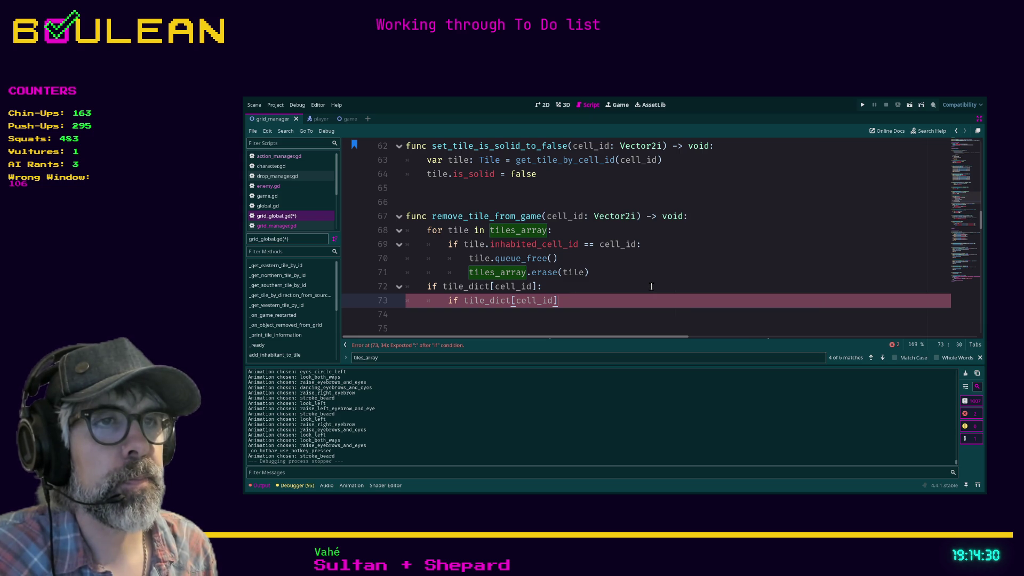
pyautogui.hotkey('ctrl', 'Left')
pyautogui.hotkey('ctrl', 'Left')
pyautogui.hotkey('ctrl', 'Left')
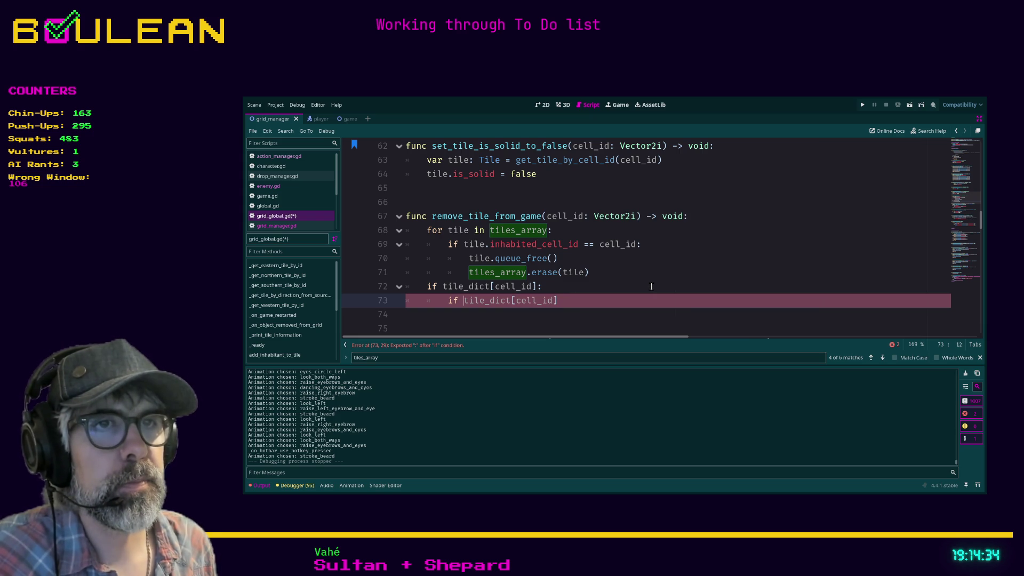
pyautogui.write('tile.inhabited_cell_id ==')
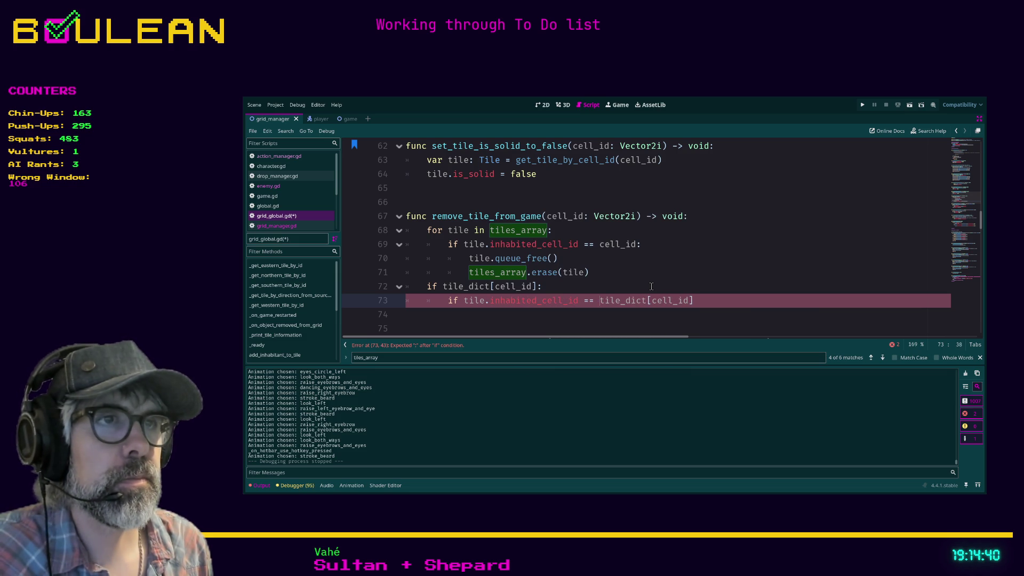
pyautogui.click(702, 300)
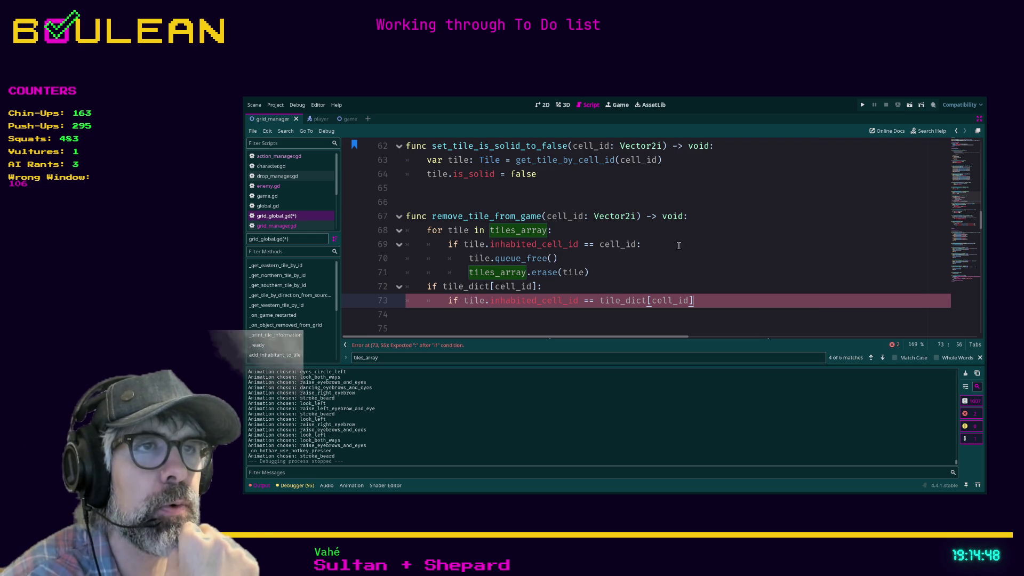
pyautogui.click(615, 273)
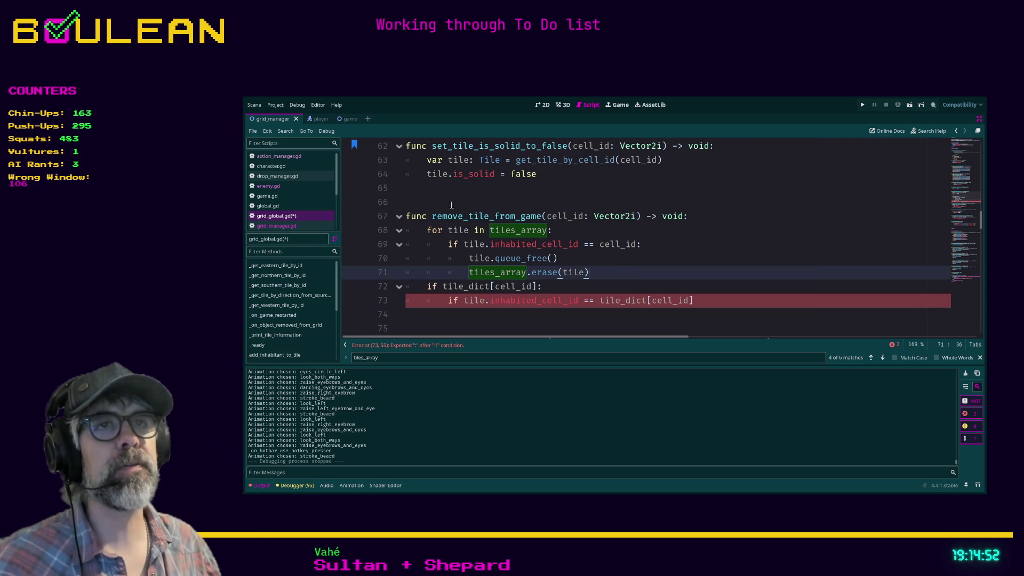
pyautogui.moveTo(694, 300); pyautogui.dragTo(414, 285)
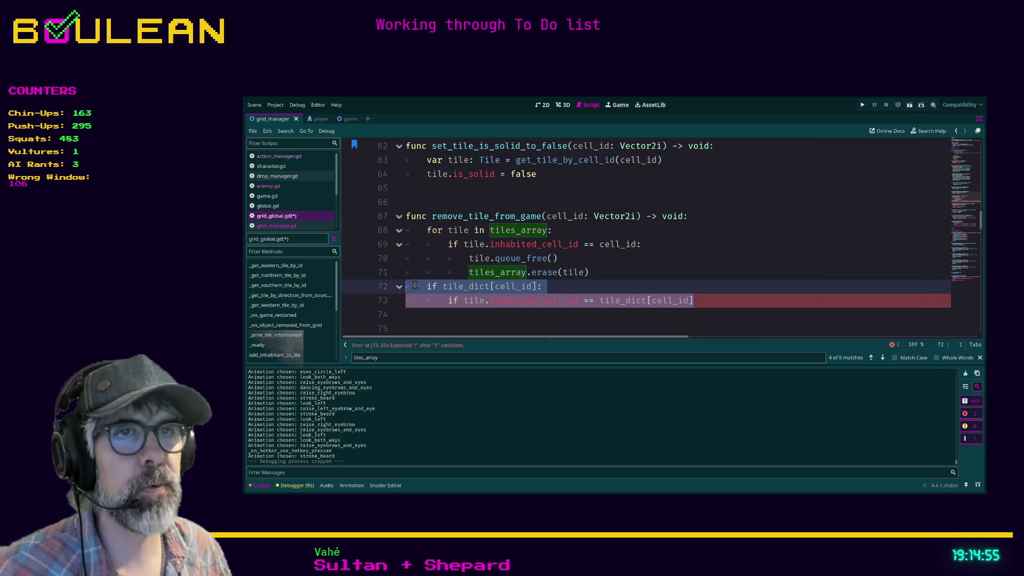
# Step: Clear line 73's comparison, leaving an indented empty line under the tile_dict[cell_id] check
pyautogui.click(709, 301)
pyautogui.hotkey('shift', 'Home')
pyautogui.hotkey('shift', 'Home')
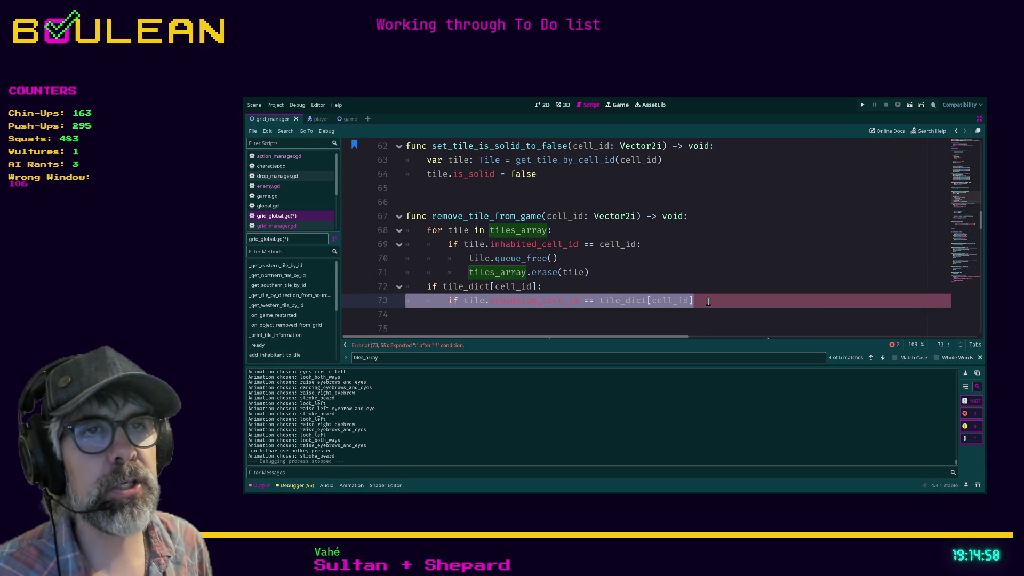
pyautogui.press('BackSpace')
pyautogui.press('Tab')
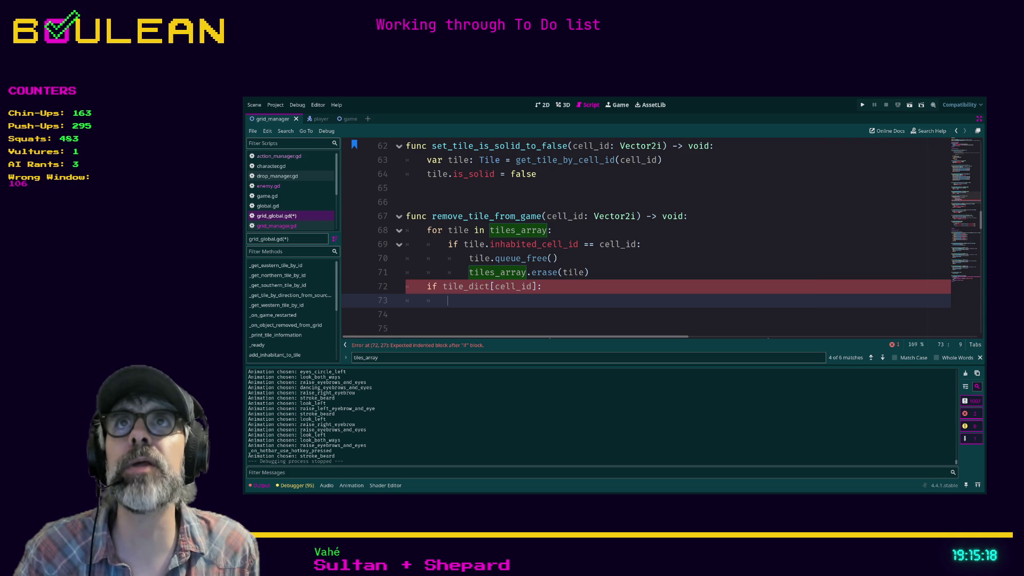
pyautogui.scroll(1, 604, 265)
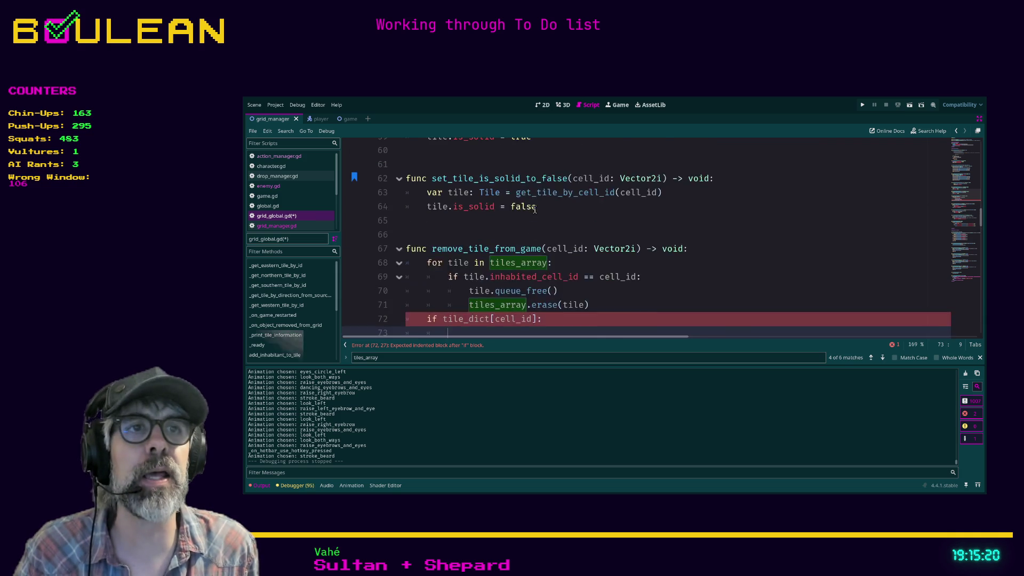
pyautogui.scroll(-2, 604, 265)
pyautogui.scroll(-1, 605, 266)
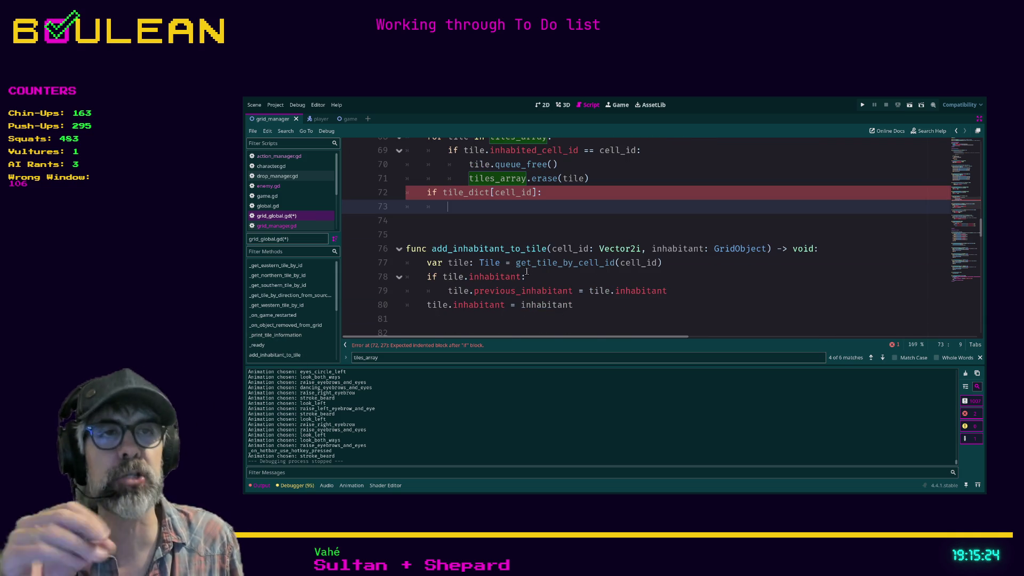
# Step: Scroll down the script, then jump to the get_tile_by_cell_id definition at line 15
pyautogui.scroll(-4, 525, 274)
pyautogui.scroll(-13, 526, 271)
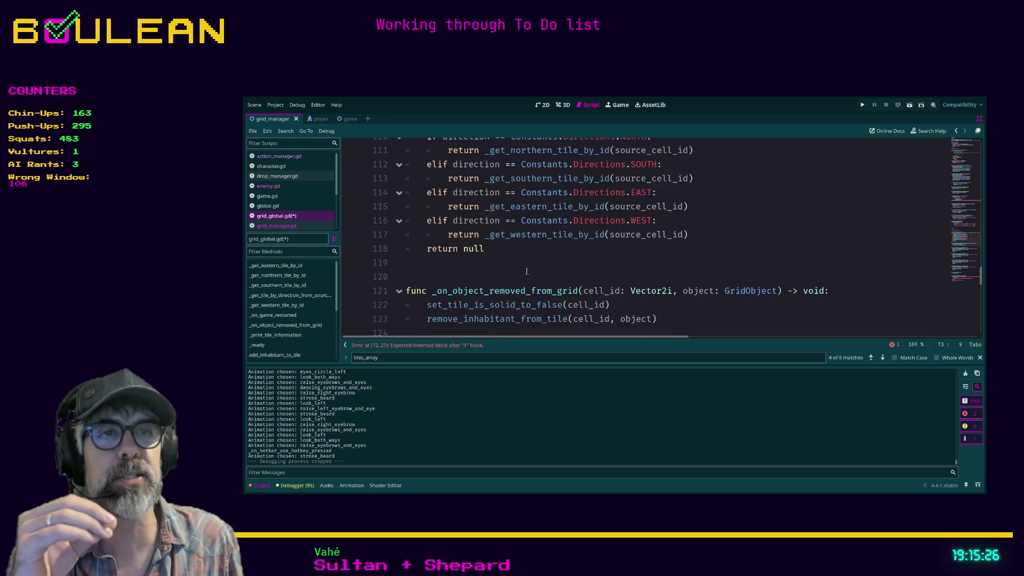
pyautogui.scroll(-4, 526, 271)
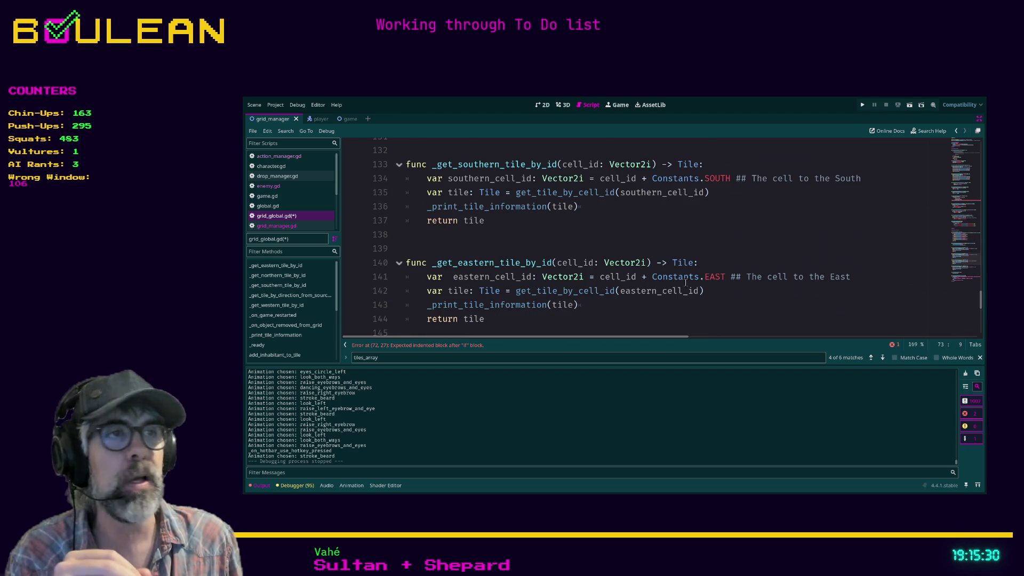
pyautogui.keyDown('ctrl'); pyautogui.click(557, 196); pyautogui.keyUp('ctrl')
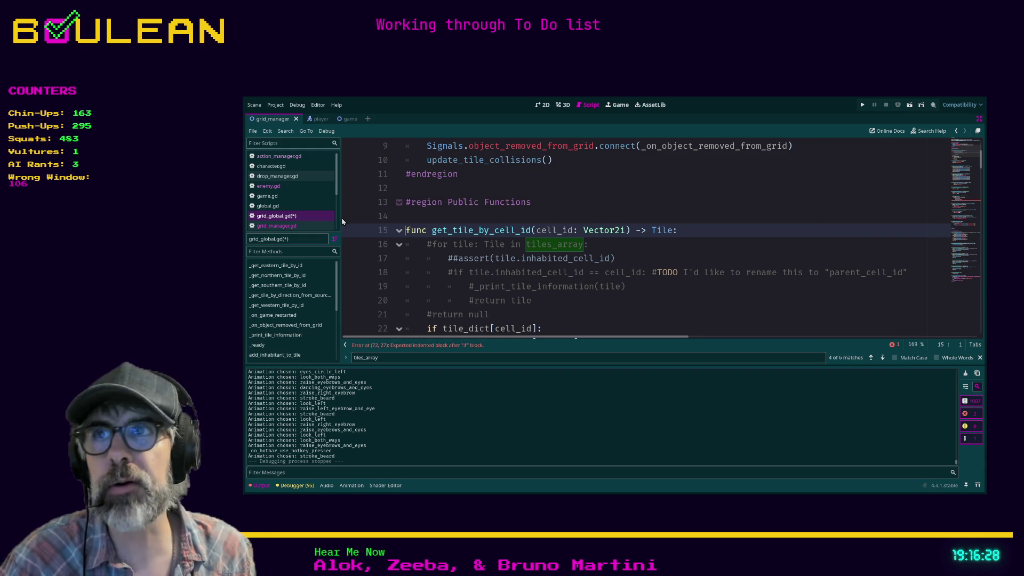
pyautogui.moveTo(588, 327)
pyautogui.mouseDown()
pyautogui.moveTo(416, 160)
pyautogui.moveTo(383, 146)
pyautogui.mouseUp()
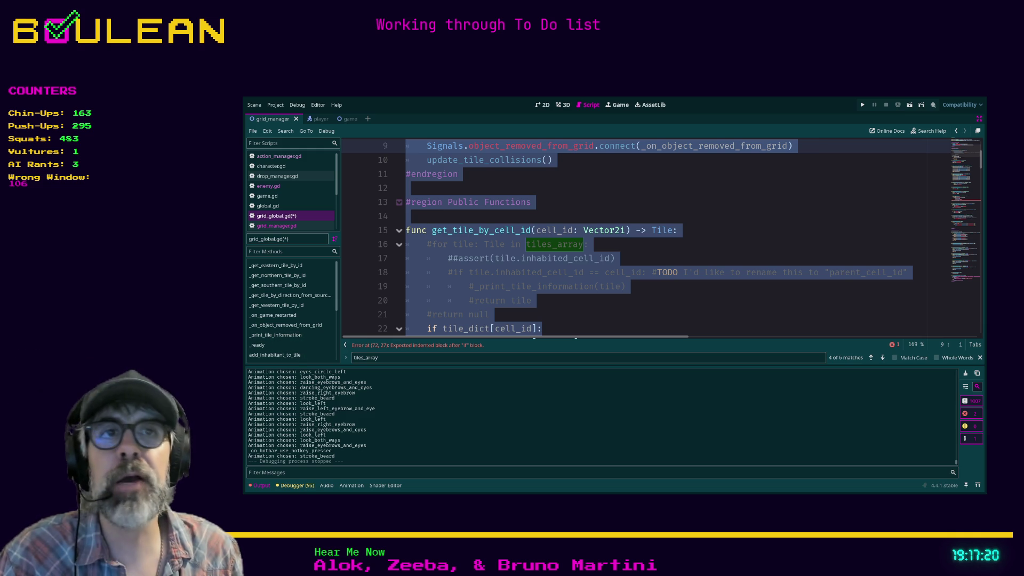
pyautogui.click(615, 306)
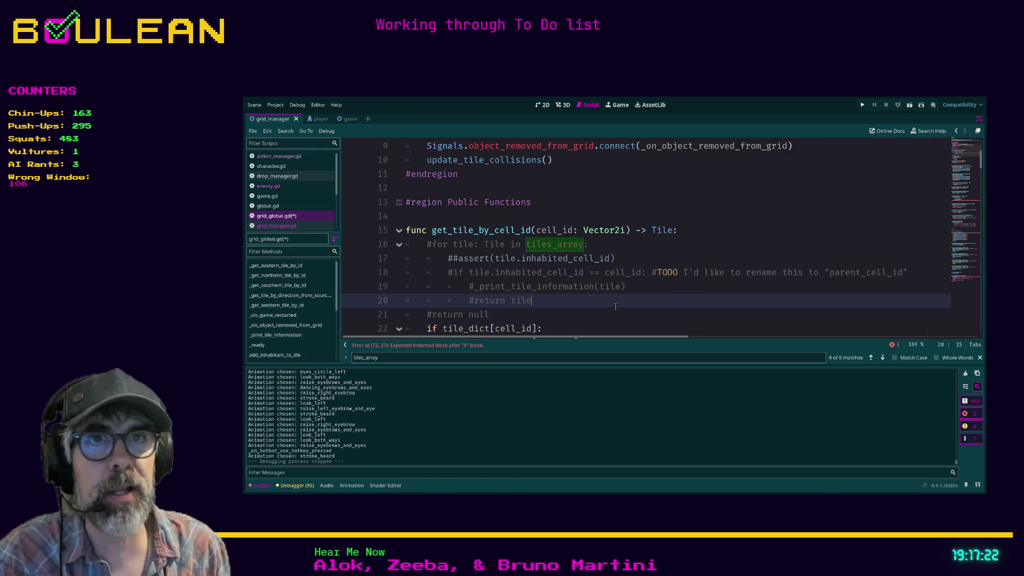
pyautogui.hotkey('ctrl', 'shift', 'F11')
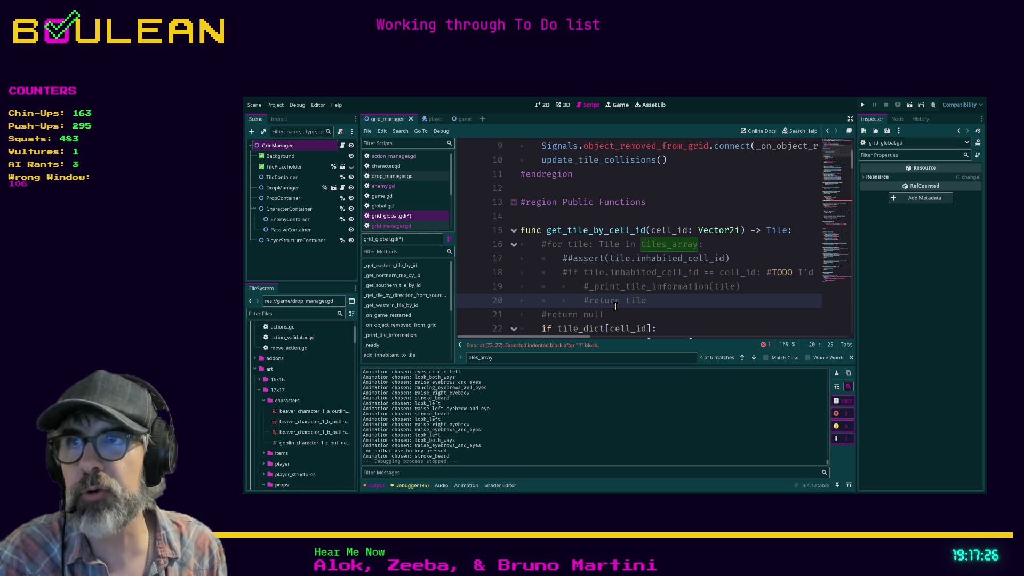
pyautogui.hotkey('ctrl', 'shift', 'F11')
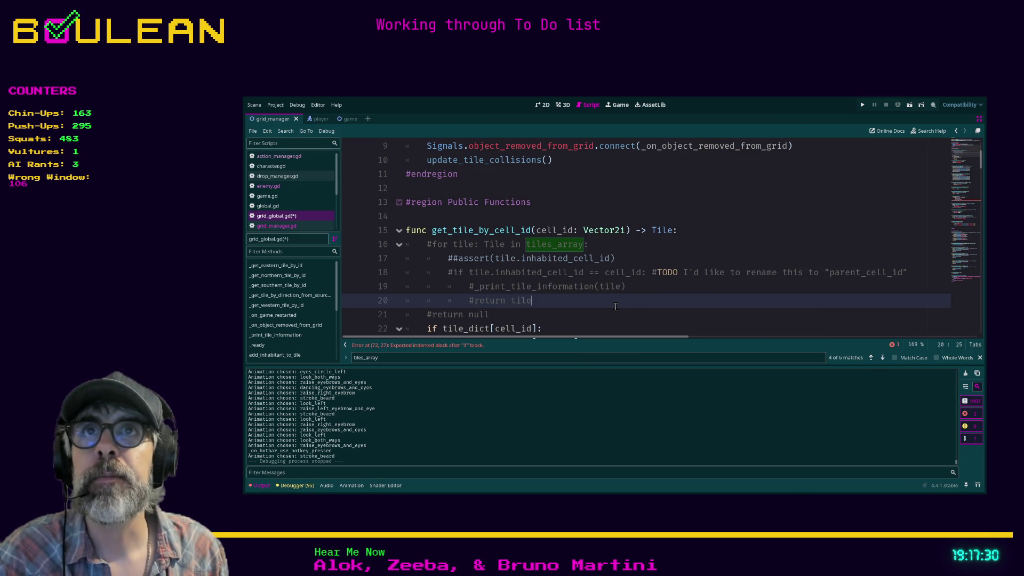
pyautogui.hotkey('ctrl', 'shift', 'F11')
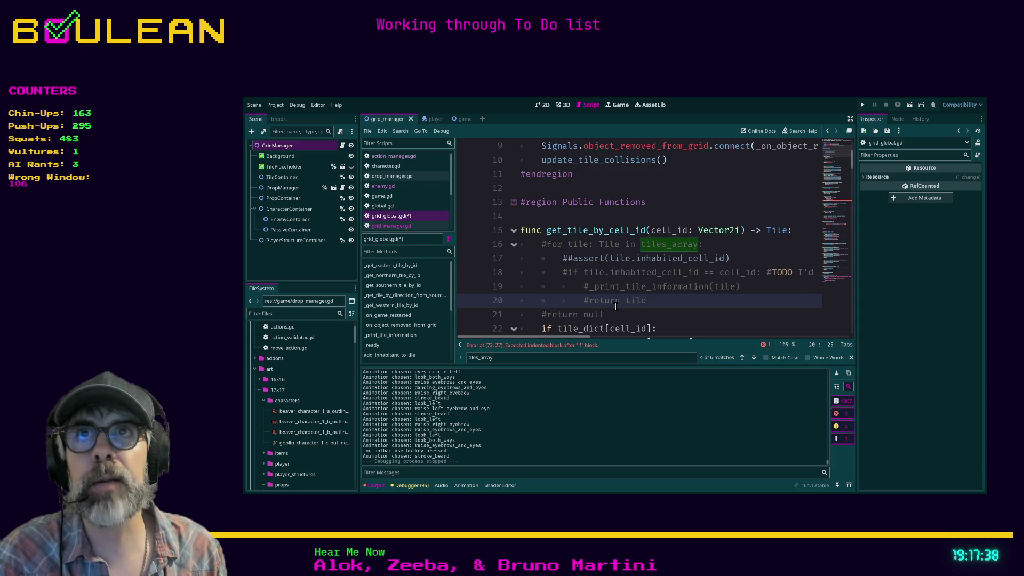
pyautogui.hotkey('ctrl', 'shift', 'F11')
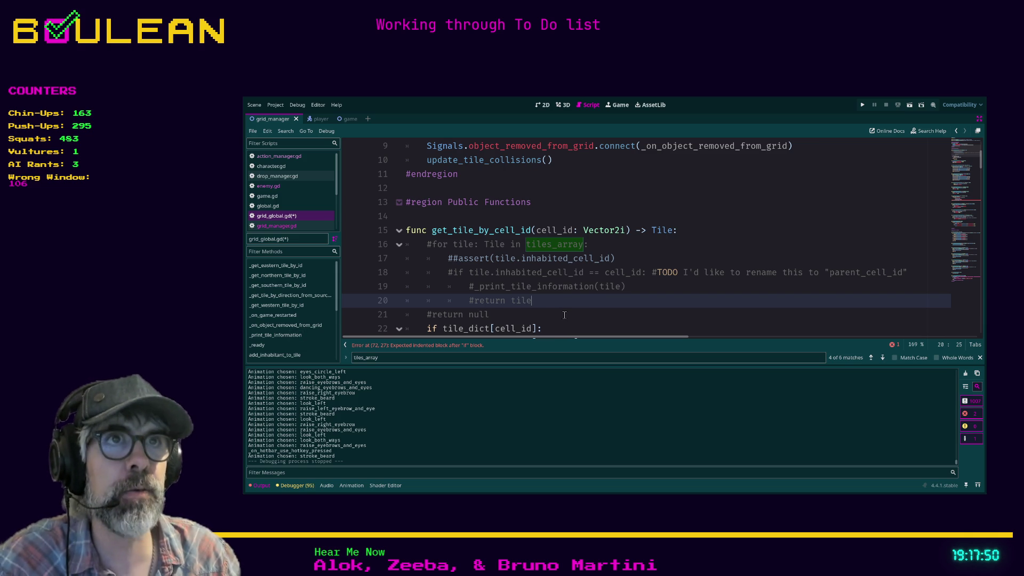
pyautogui.scroll(3, 564, 314)
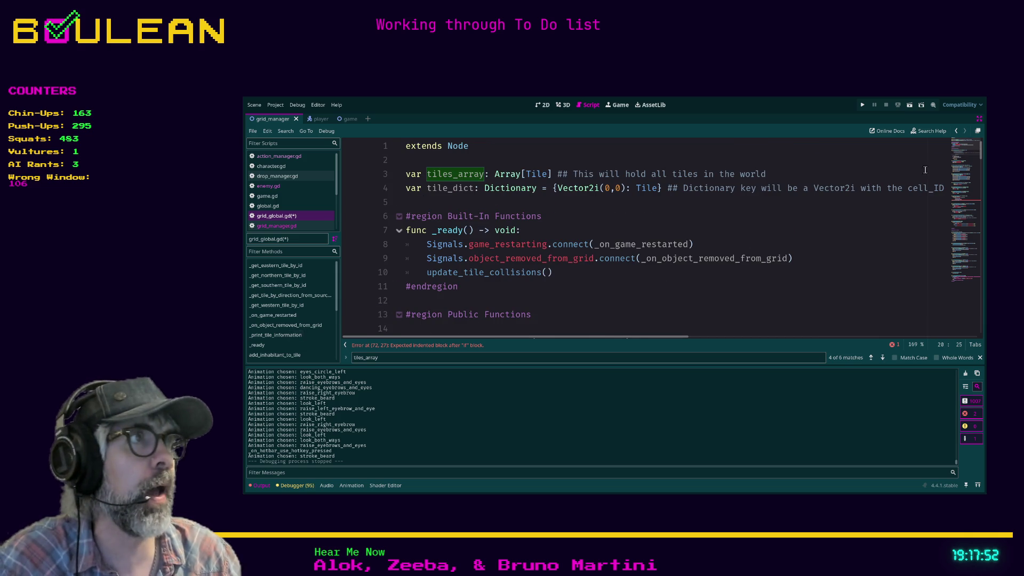
pyautogui.scroll(-1, 609, 236)
pyautogui.scroll(-3, 610, 236)
pyautogui.scroll(4, 607, 235)
# Step: Bring up the built-in Dictionary class reference and read through its description
pyautogui.keyDown('ctrl'); pyautogui.click(506, 189); pyautogui.keyUp('ctrl')
pyautogui.scroll(-5, 627, 242)
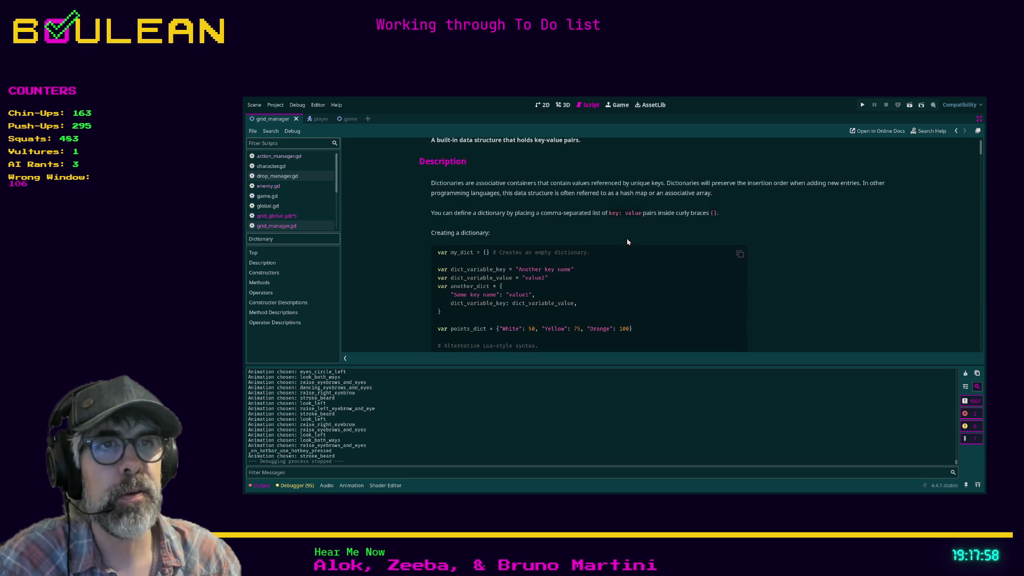
pyautogui.scroll(-3, 628, 241)
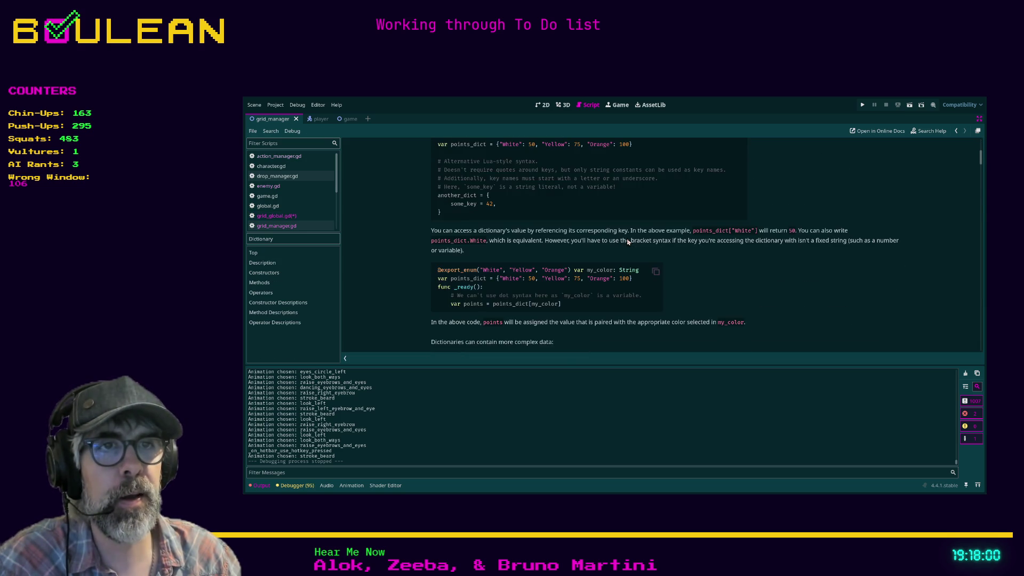
pyautogui.scroll(-2, 625, 240)
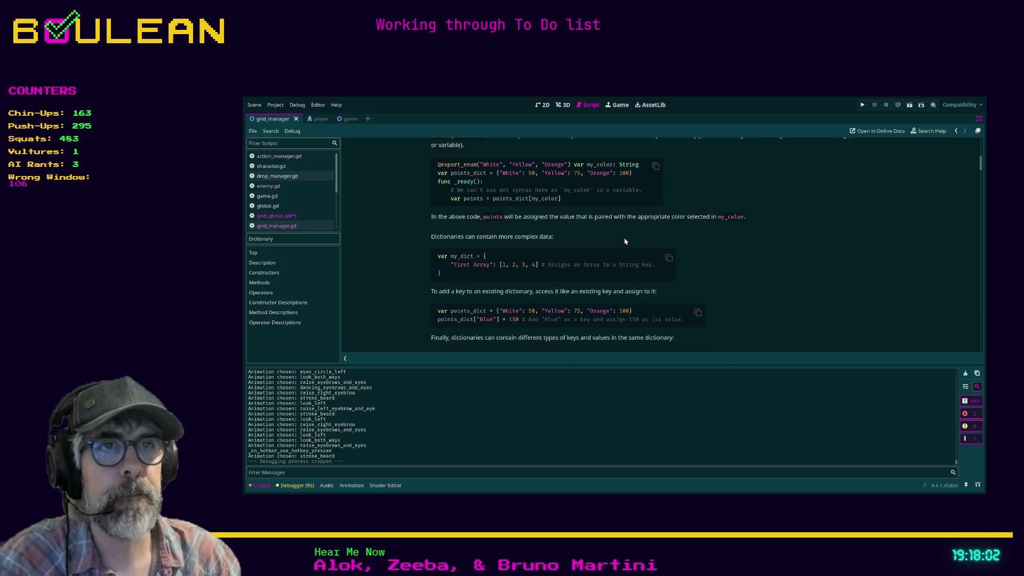
pyautogui.scroll(10, 626, 239)
pyautogui.scroll(2, 627, 238)
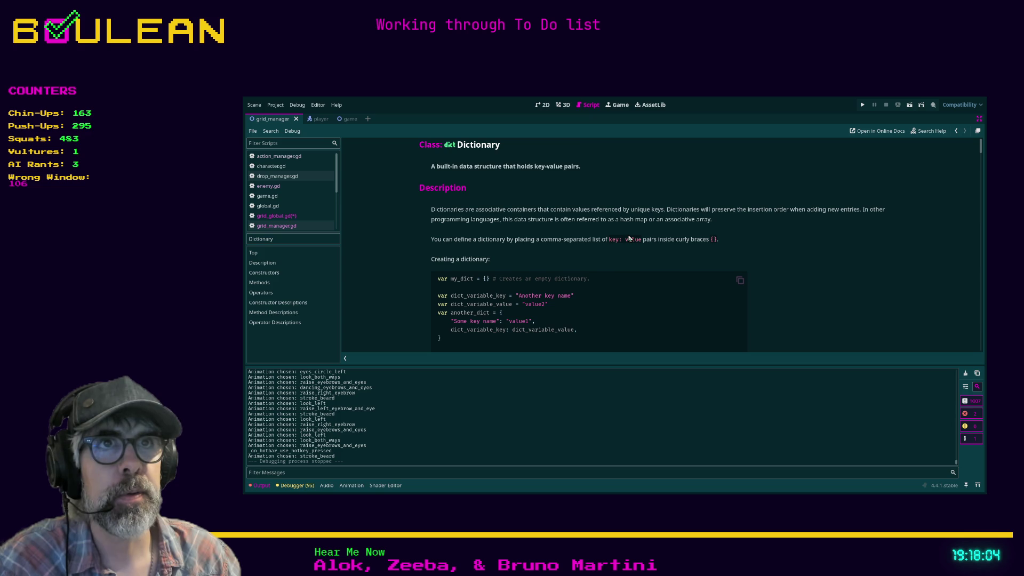
pyautogui.scroll(-7, 528, 197)
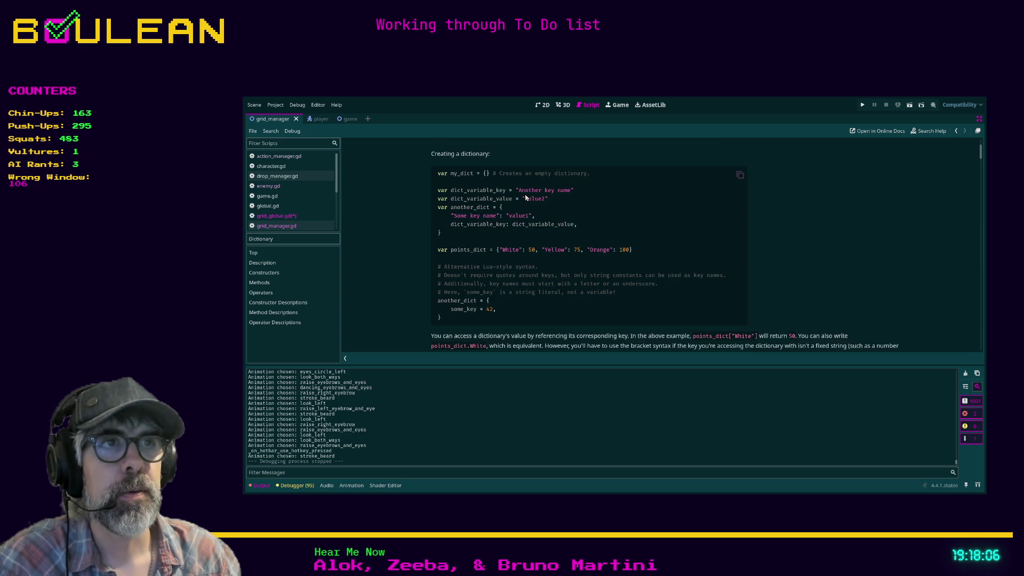
pyautogui.scroll(-3, 518, 227)
pyautogui.scroll(4, 528, 230)
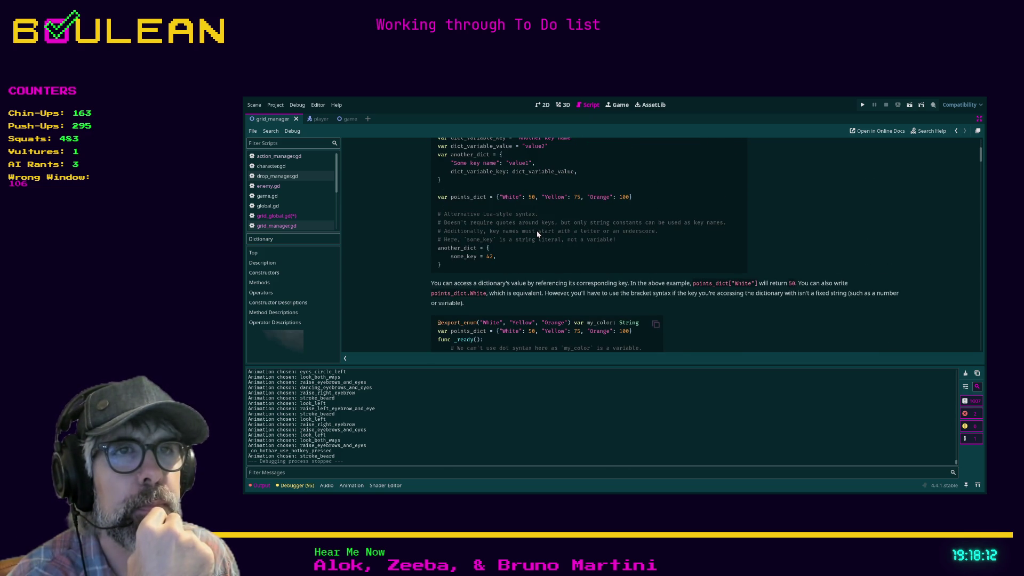
pyautogui.scroll(2, 537, 233)
pyautogui.scroll(-2, 537, 234)
pyautogui.scroll(-5, 537, 234)
pyautogui.scroll(-5, 537, 233)
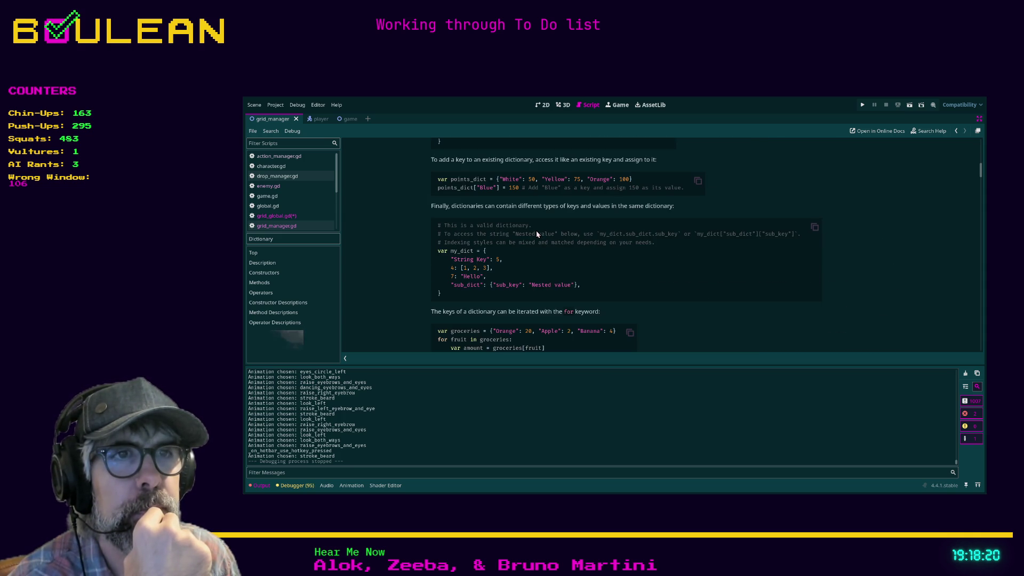
# Step: Scroll to the Dictionary Methods list and view the erase(key) description
pyautogui.scroll(-1, 536, 234)
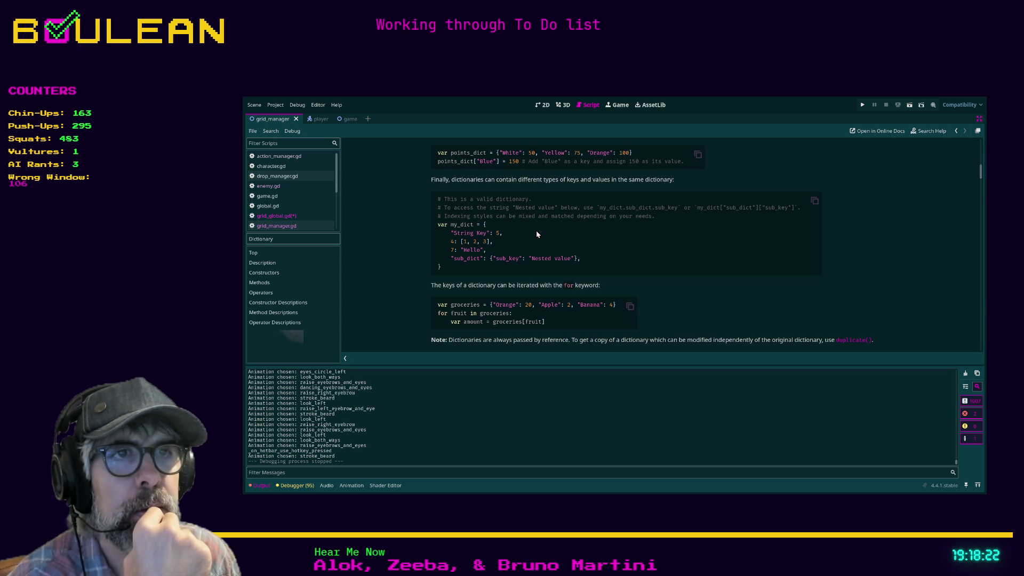
pyautogui.scroll(-1, 537, 234)
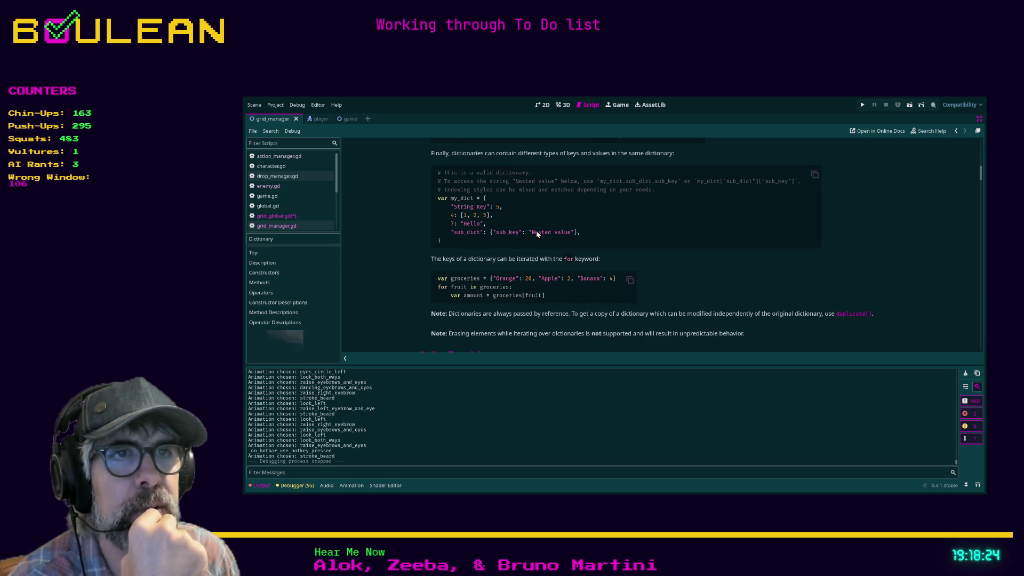
pyautogui.scroll(-1, 537, 234)
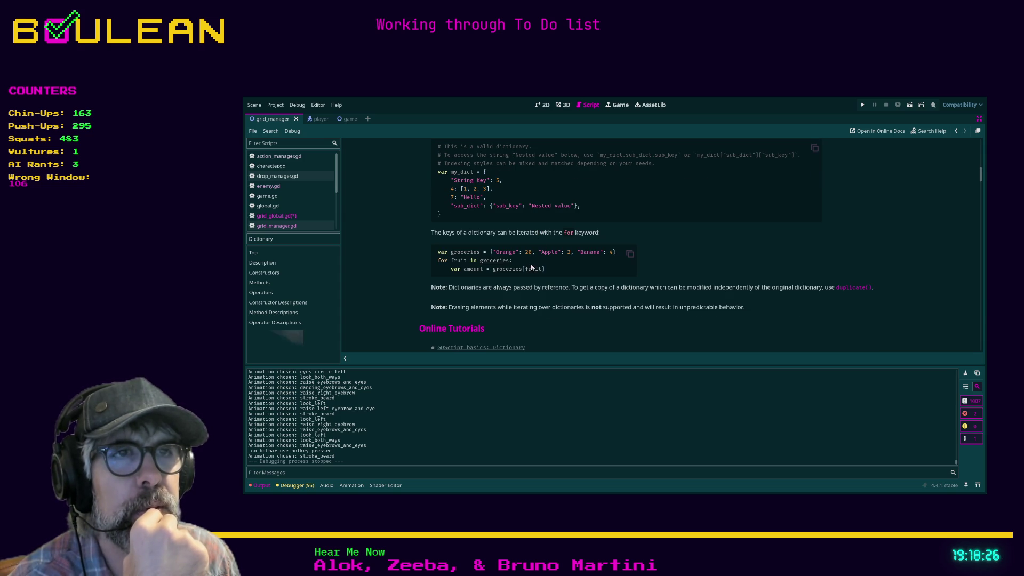
pyautogui.scroll(-2, 538, 266)
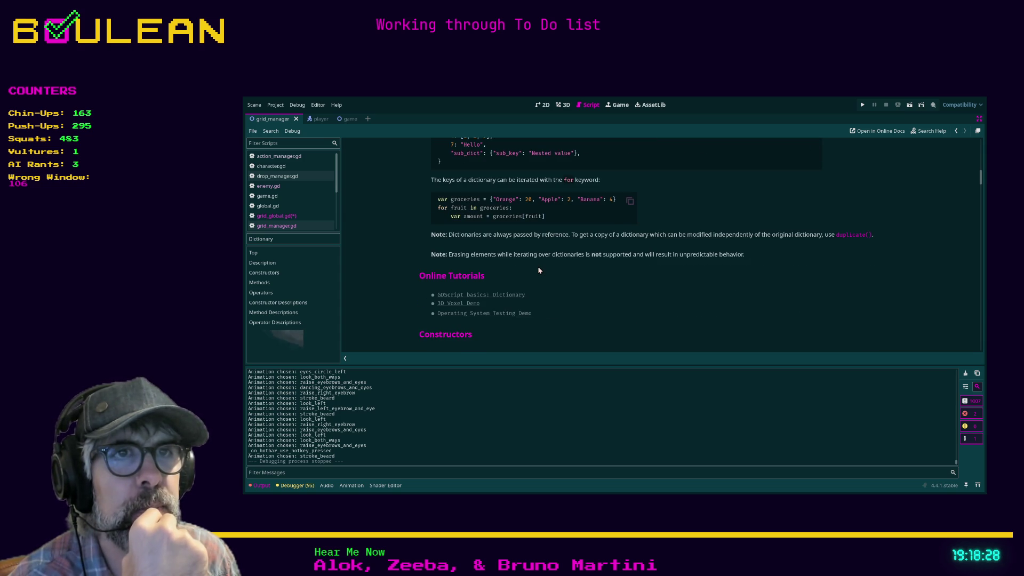
pyautogui.scroll(-2, 538, 271)
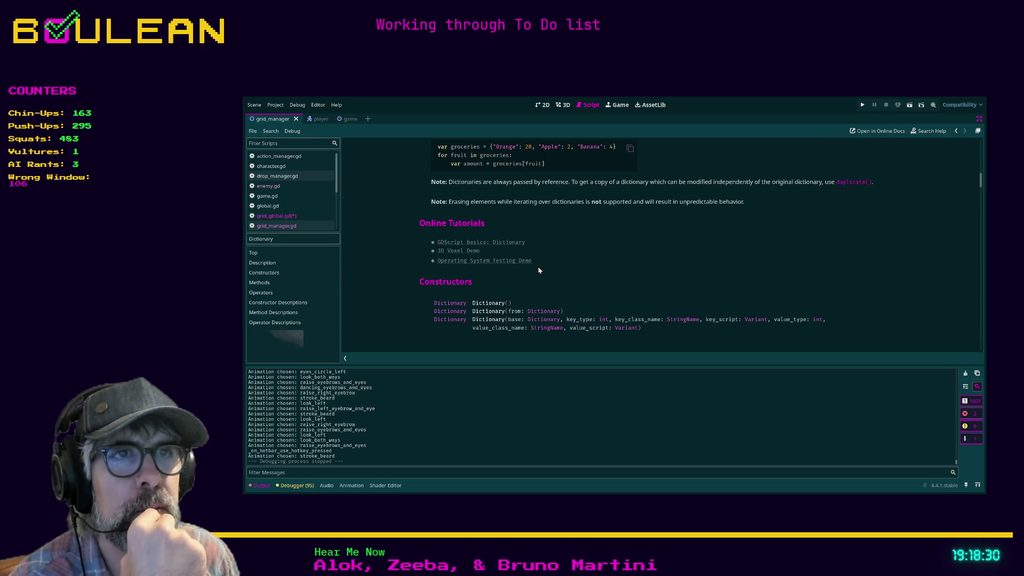
pyautogui.scroll(-1, 555, 269)
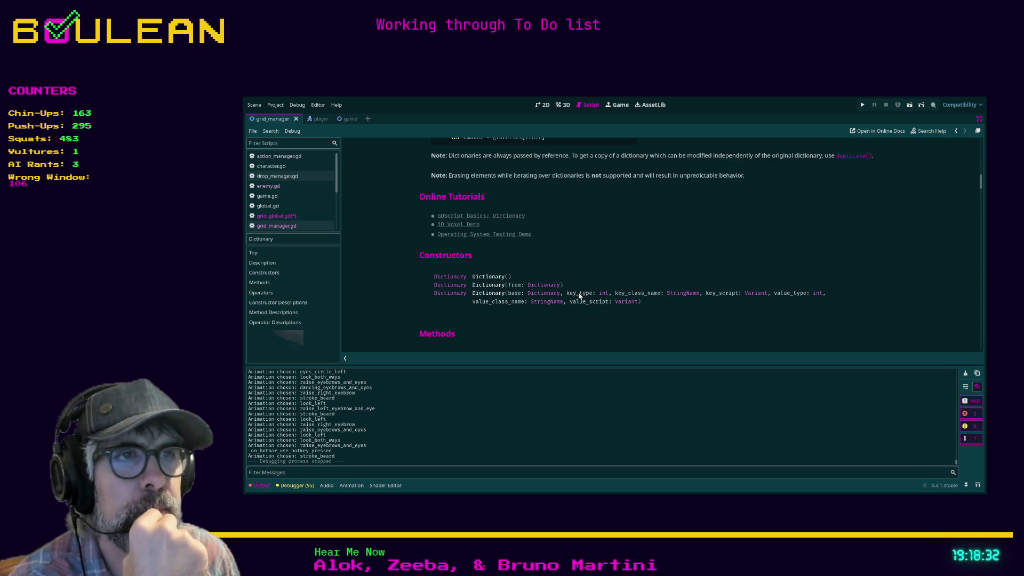
pyautogui.scroll(-3, 496, 291)
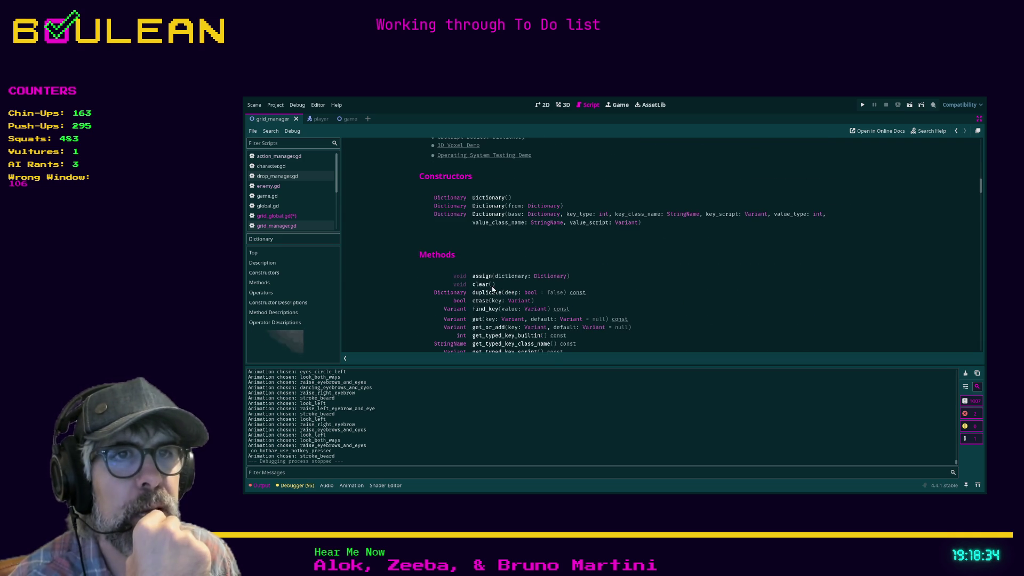
pyautogui.scroll(-2, 414, 310)
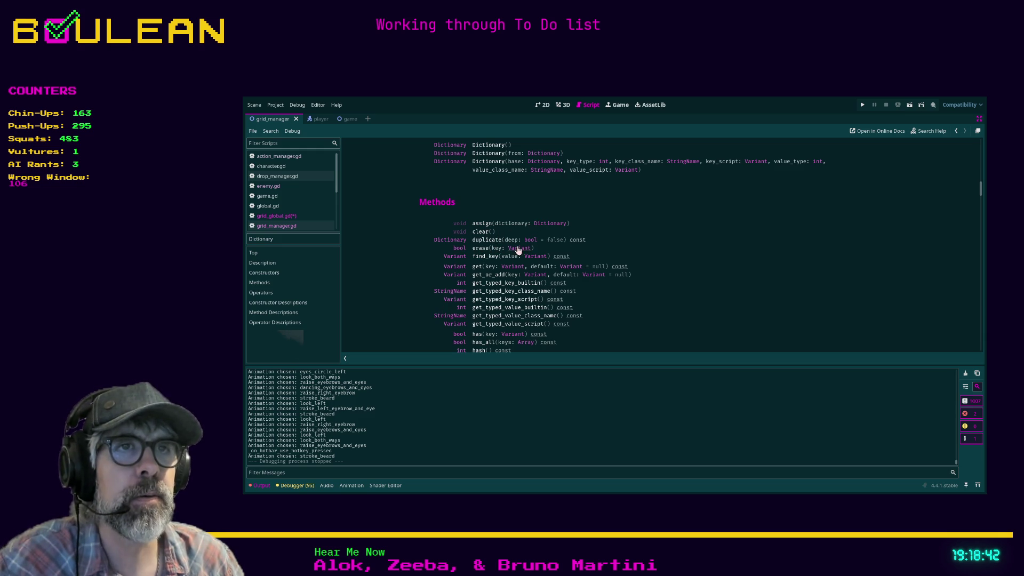
pyautogui.click(478, 249)
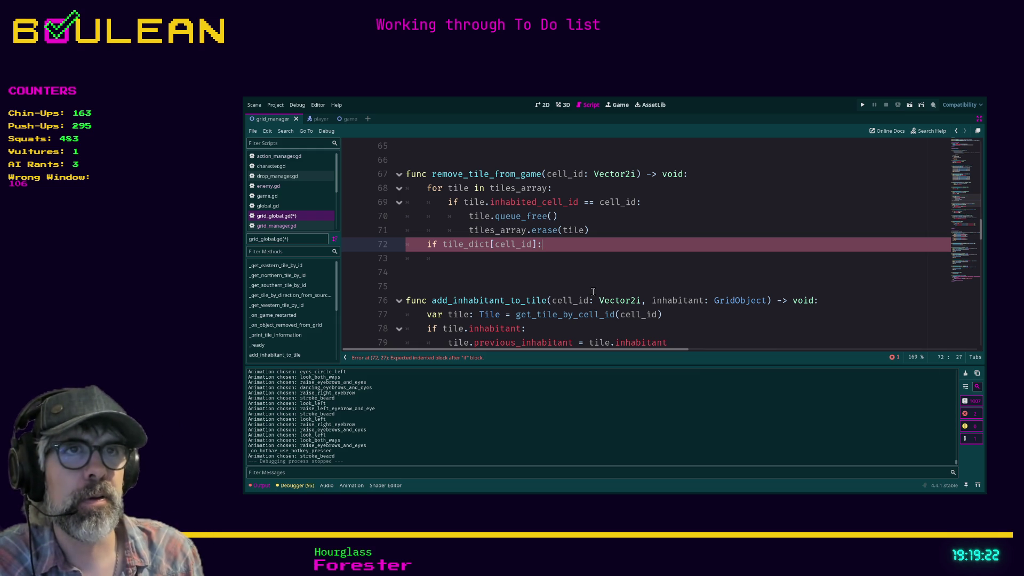
# Step: Add tile_dict.erase(cell_id) on an indented line inside the 'if tile_dict[cell_id]:' block
pyautogui.press('Down')
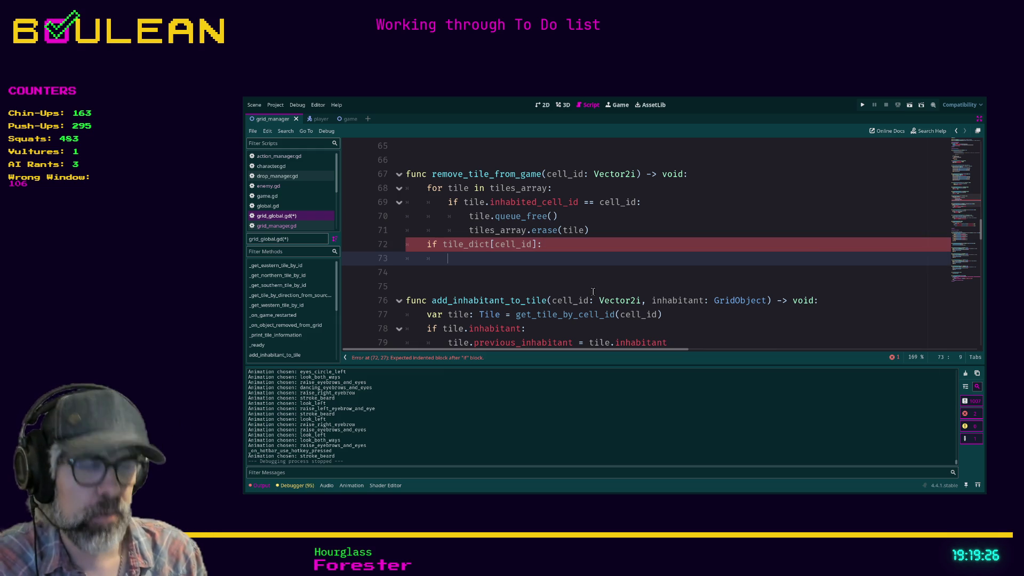
pyautogui.write('tile_')
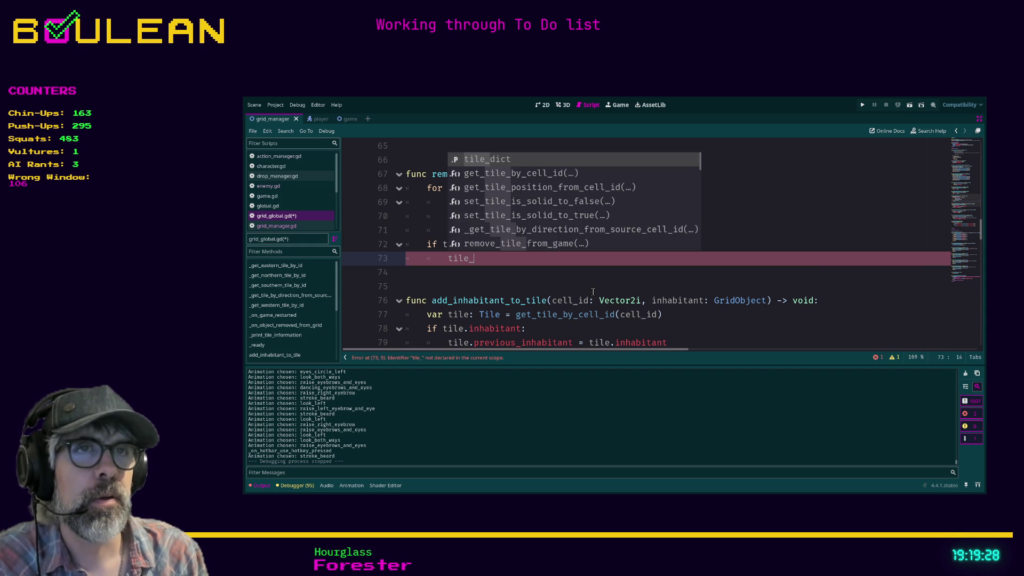
pyautogui.press('Return')
pyautogui.write('.er')
pyautogui.press('Return')
pyautogui.write('cell')
pyautogui.press('Return')
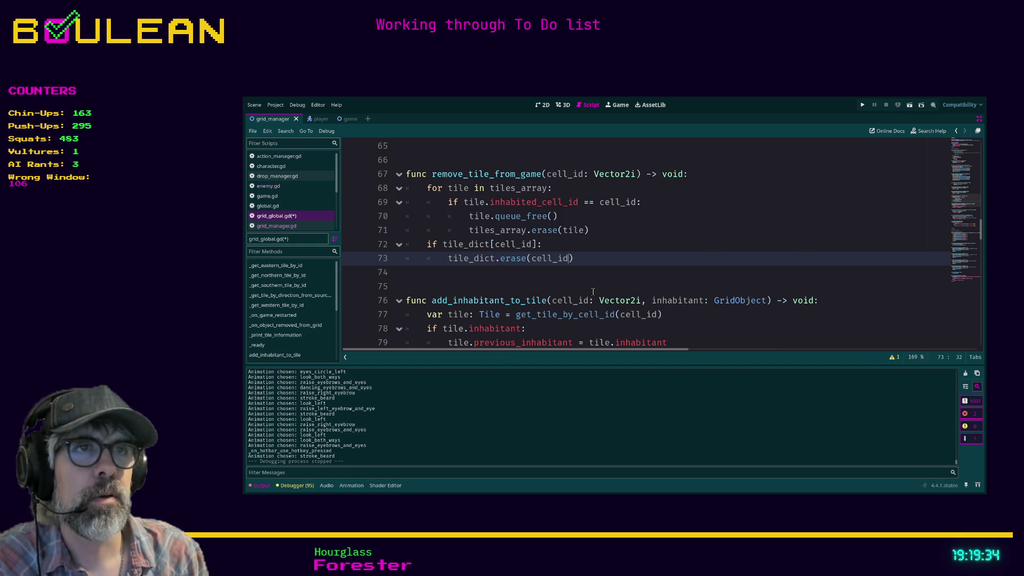
pyautogui.press('Return')
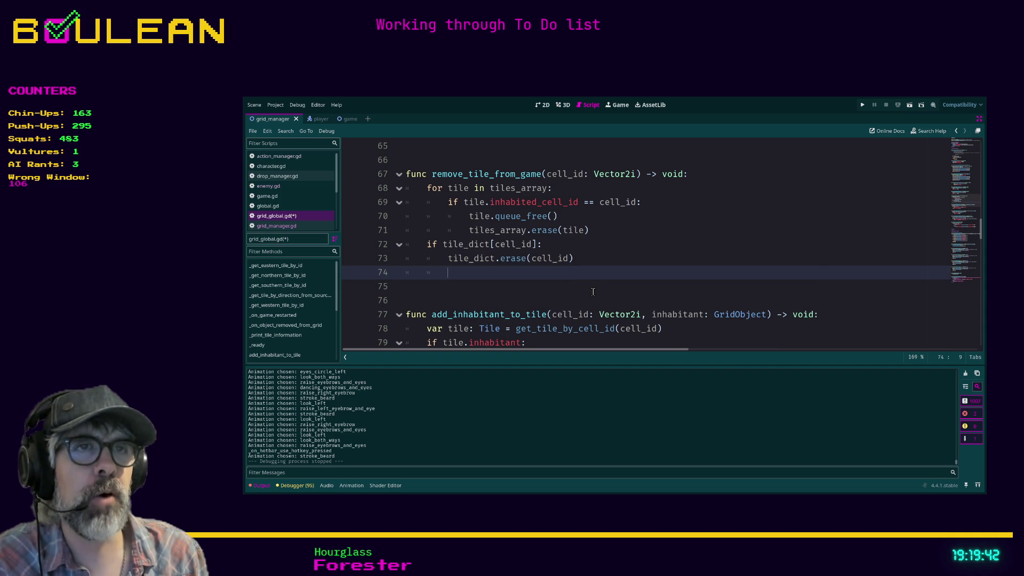
# Step: Insert tile_dict[cell_id].queue_free() on a new line above the erase call
pyautogui.press('Up')
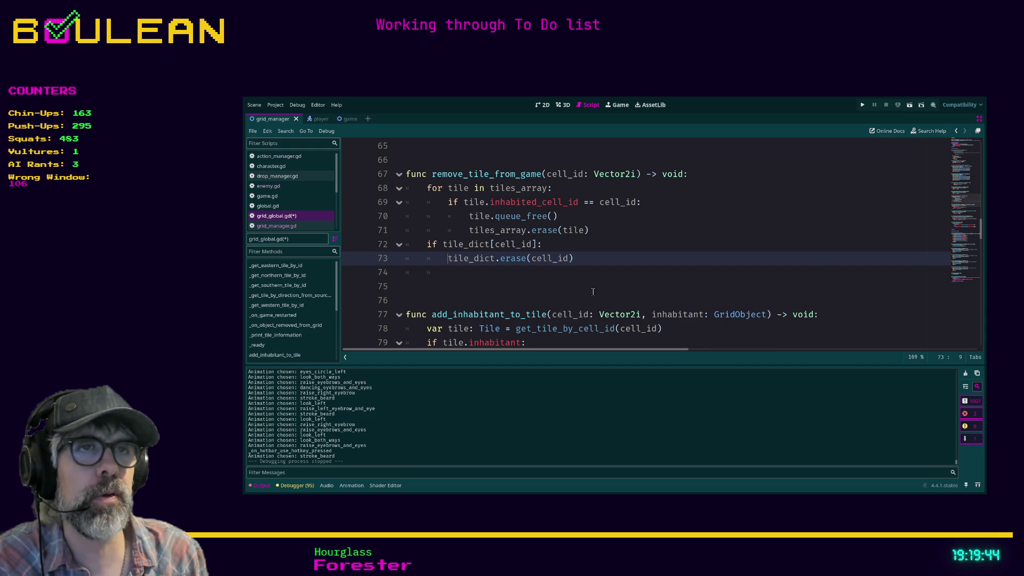
pyautogui.press('Return')
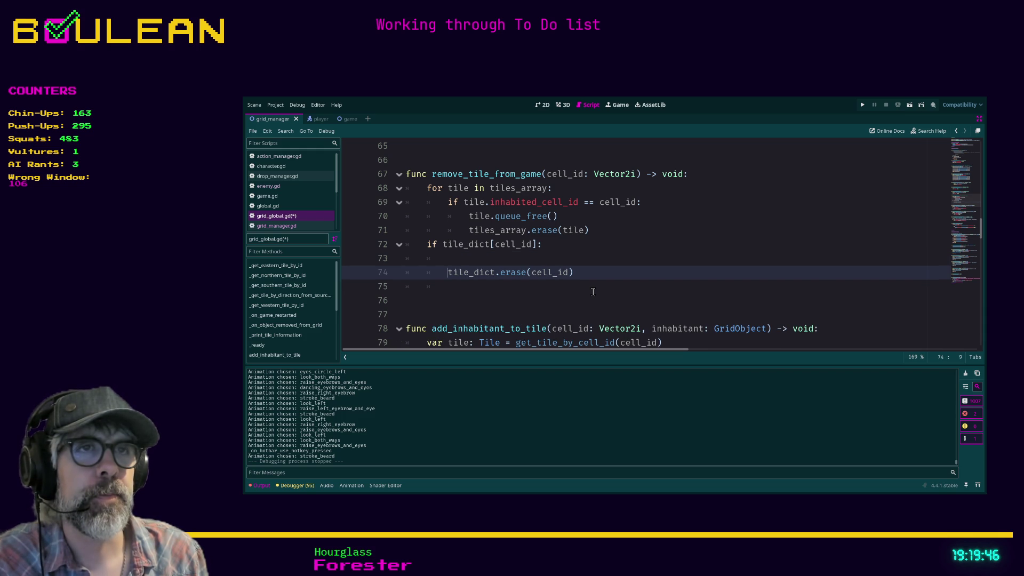
pyautogui.press('Up')
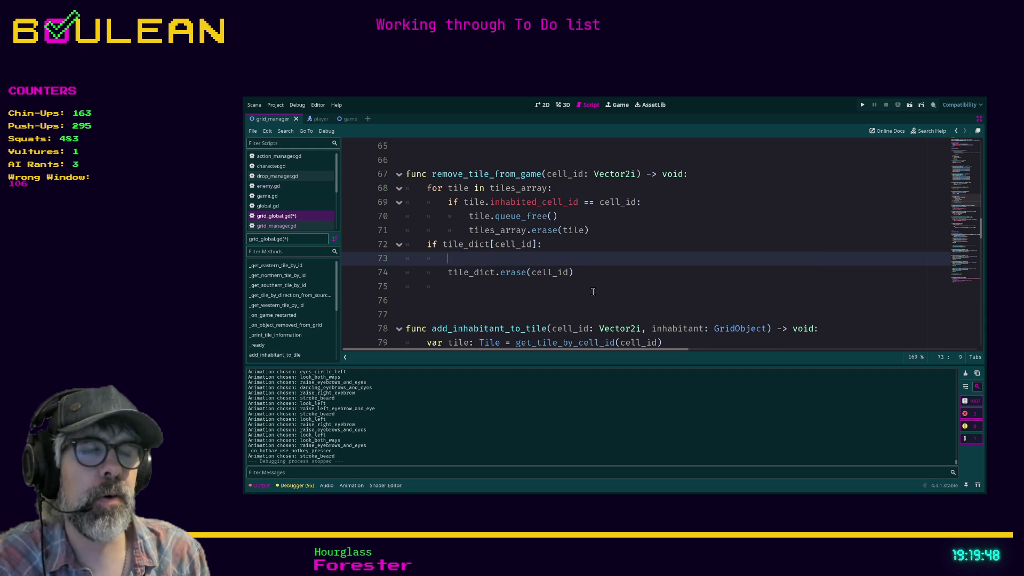
pyautogui.write('tile')
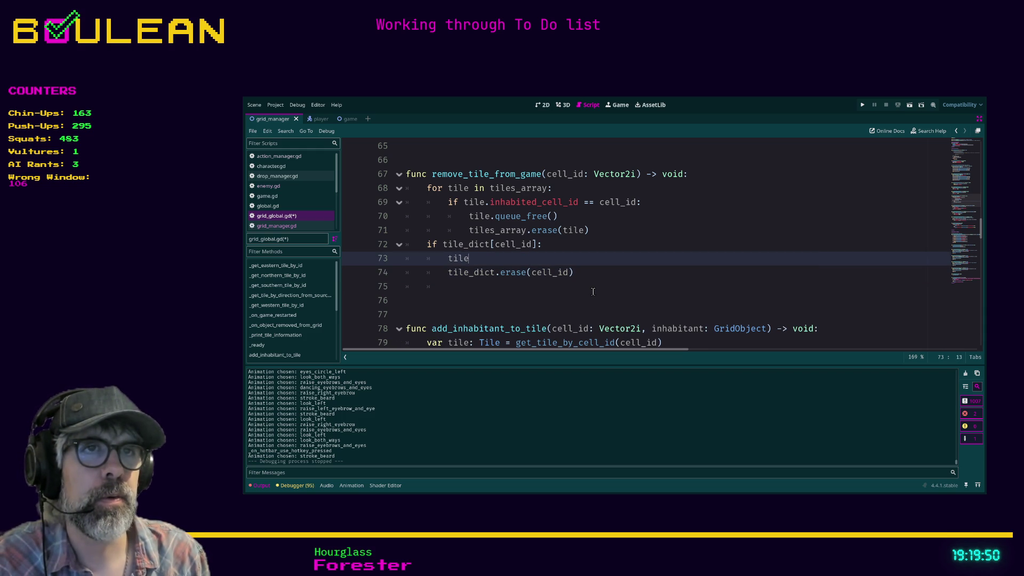
pyautogui.write('_dict[cell_')
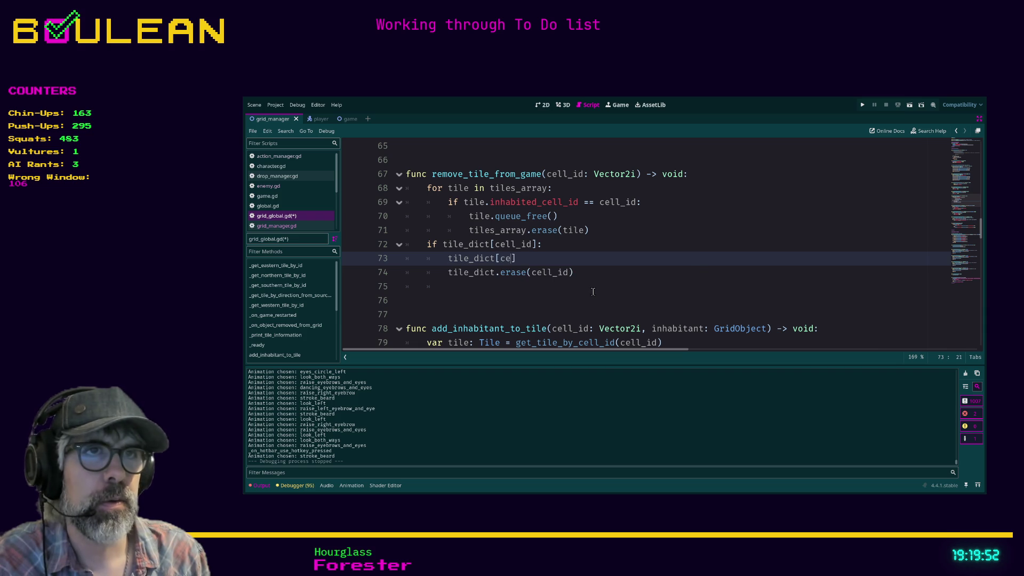
pyautogui.write('id')
pyautogui.press('Return')
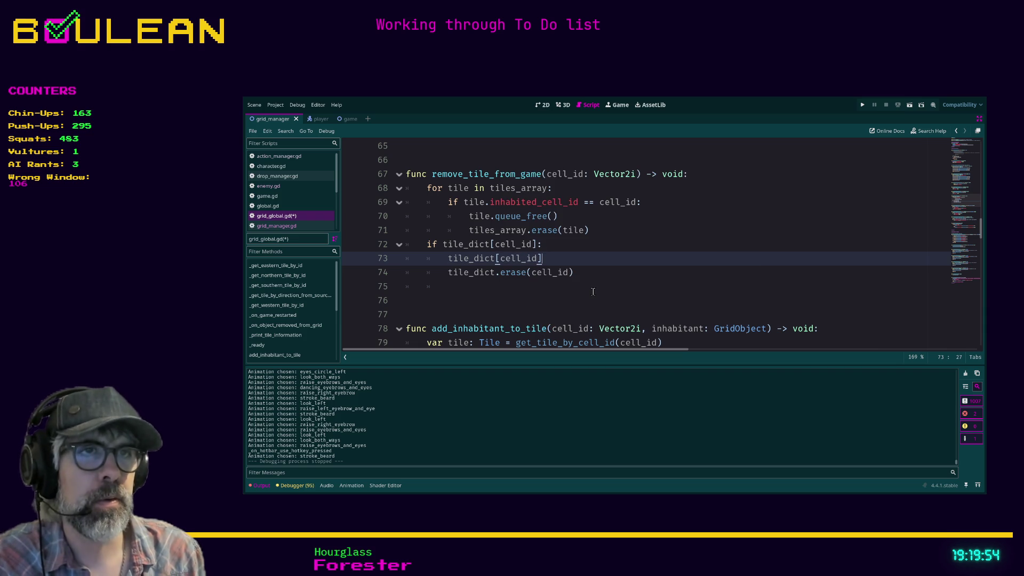
pyautogui.write('].queue_free(')
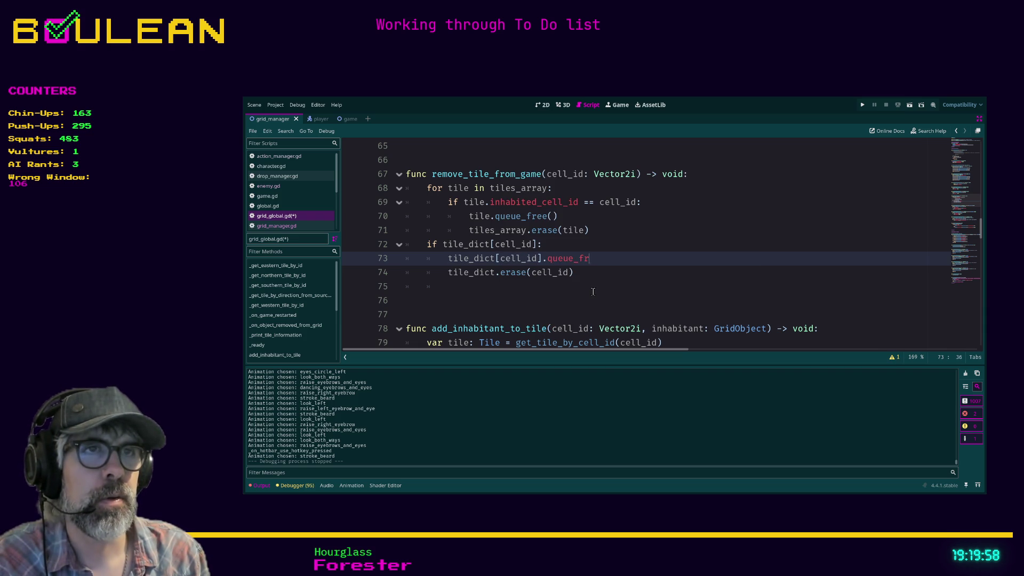
pyautogui.click(593, 292)
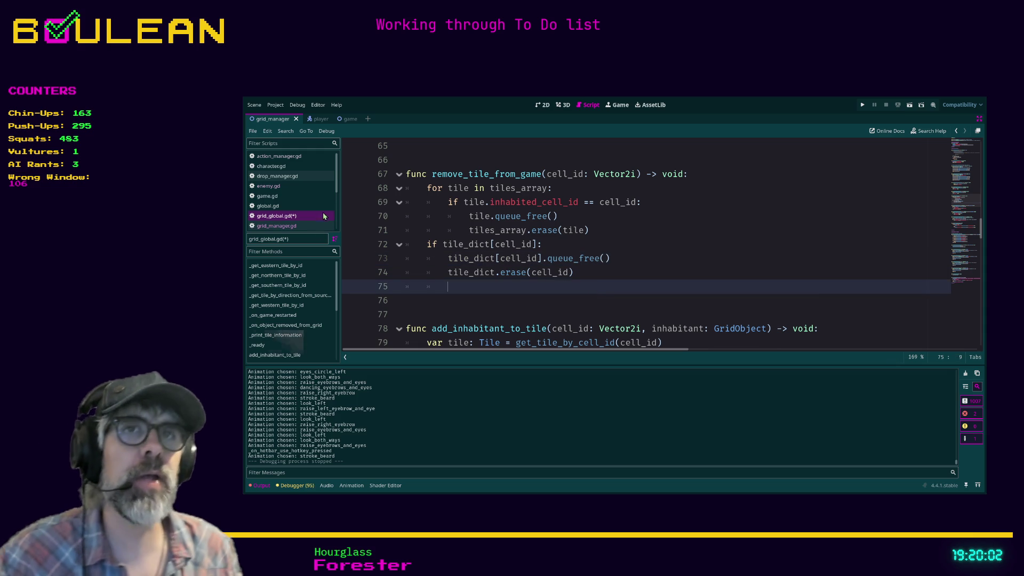
pyautogui.scroll(-2, 287, 203)
pyautogui.scroll(2, 286, 203)
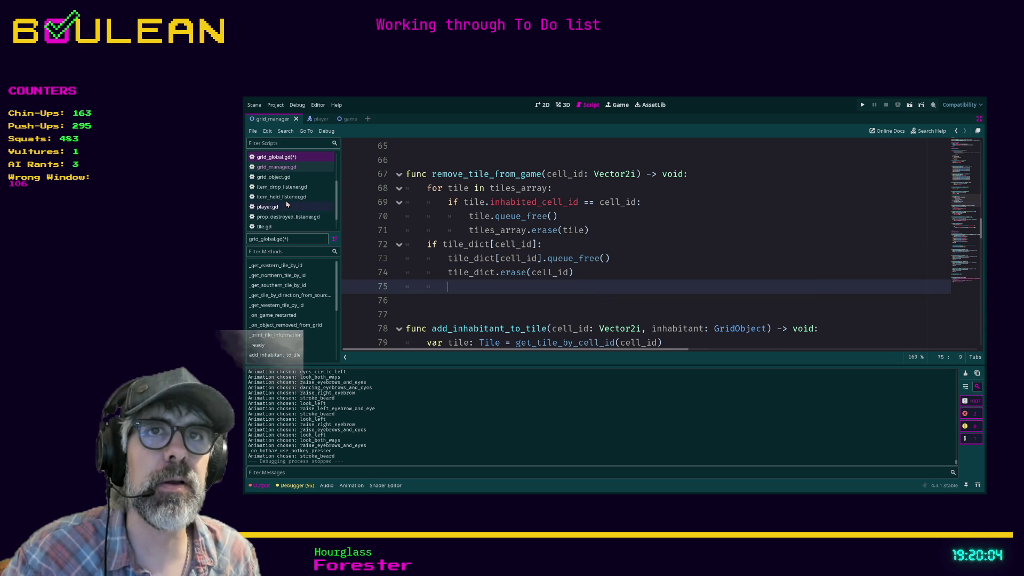
# Step: Open the Dictionary class reference and search it for 'type'
pyautogui.scroll(-2, 286, 204)
pyautogui.scroll(-3, 288, 200)
pyautogui.click(279, 224)
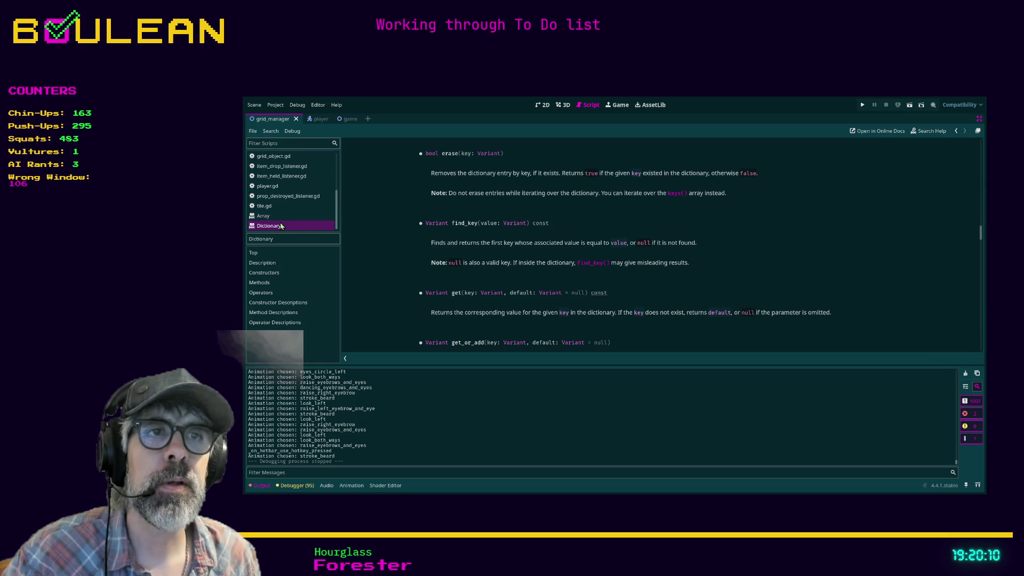
pyautogui.hotkey('ctrl', 'f')
pyautogui.write('type')
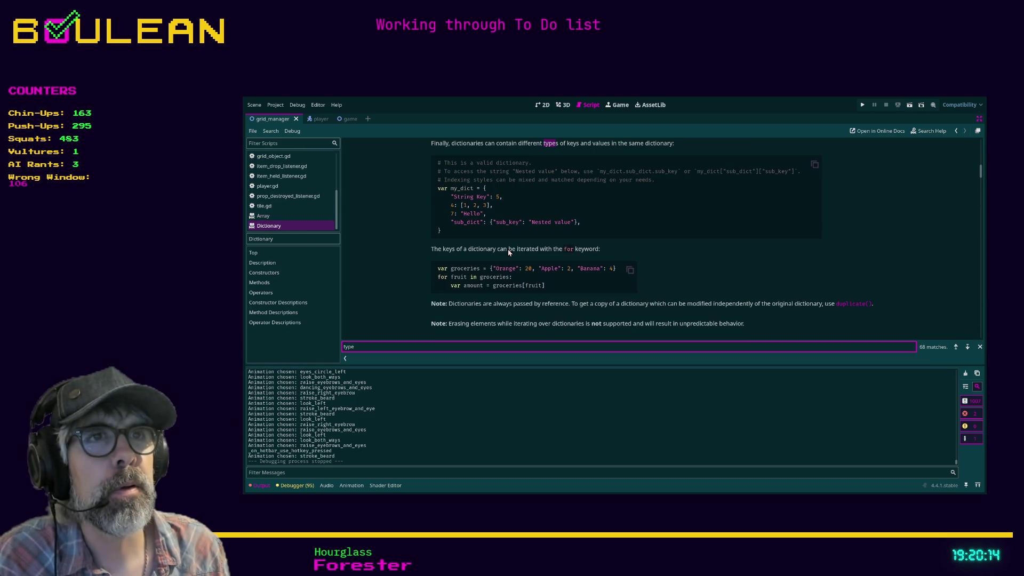
pyautogui.press('Return')
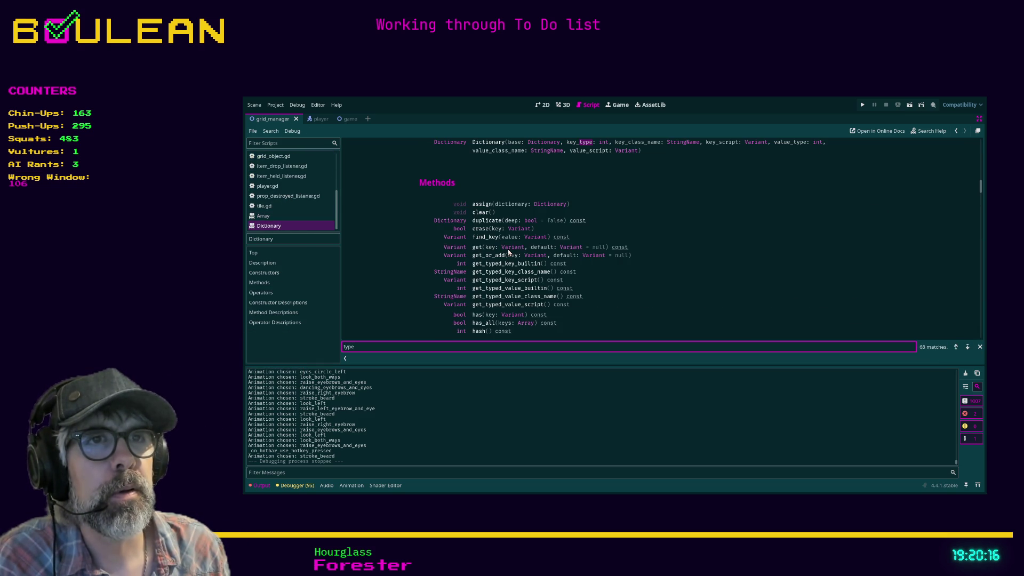
pyautogui.press('Return')
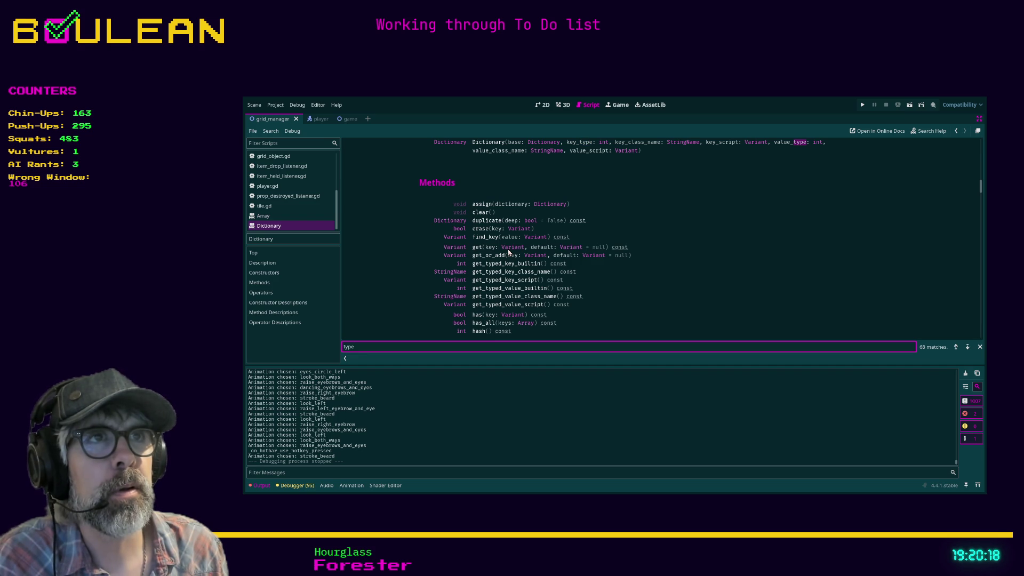
# Step: Step through the 'type' matches, past get_typed_key_builtin, get_typed_value_script, is_typed and value_type
pyautogui.click(581, 145)
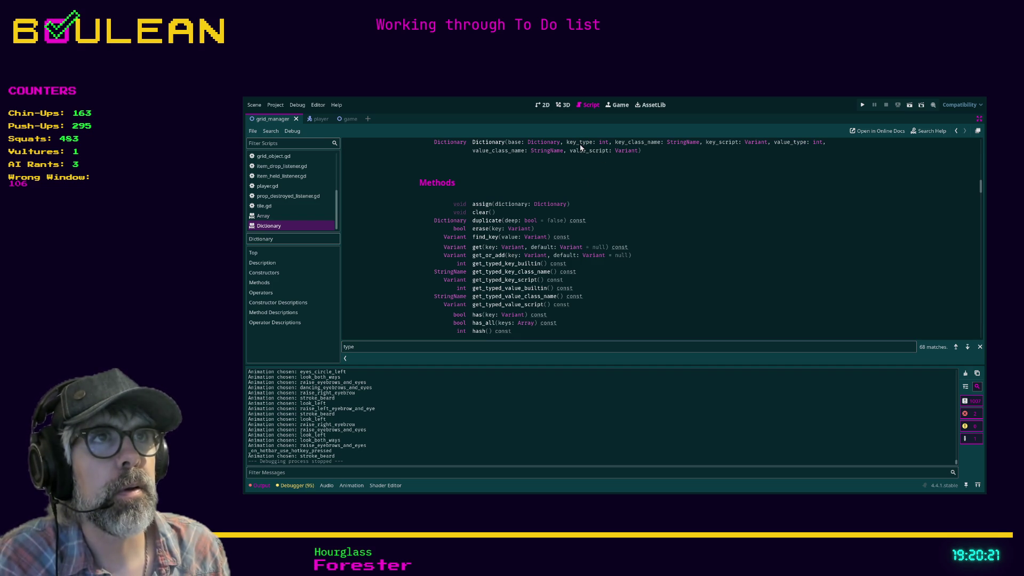
pyautogui.click(967, 348)
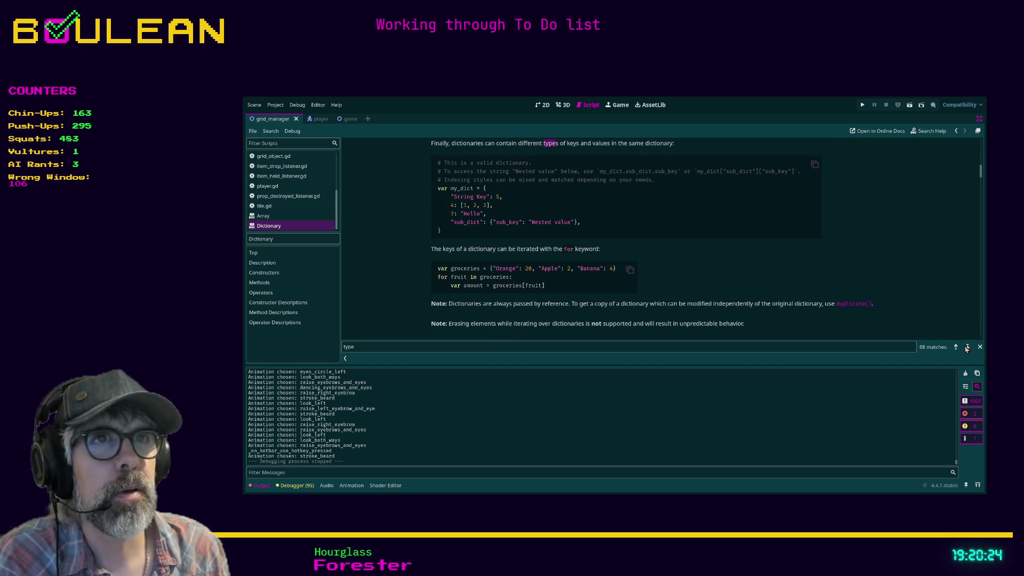
pyautogui.click(967, 348)
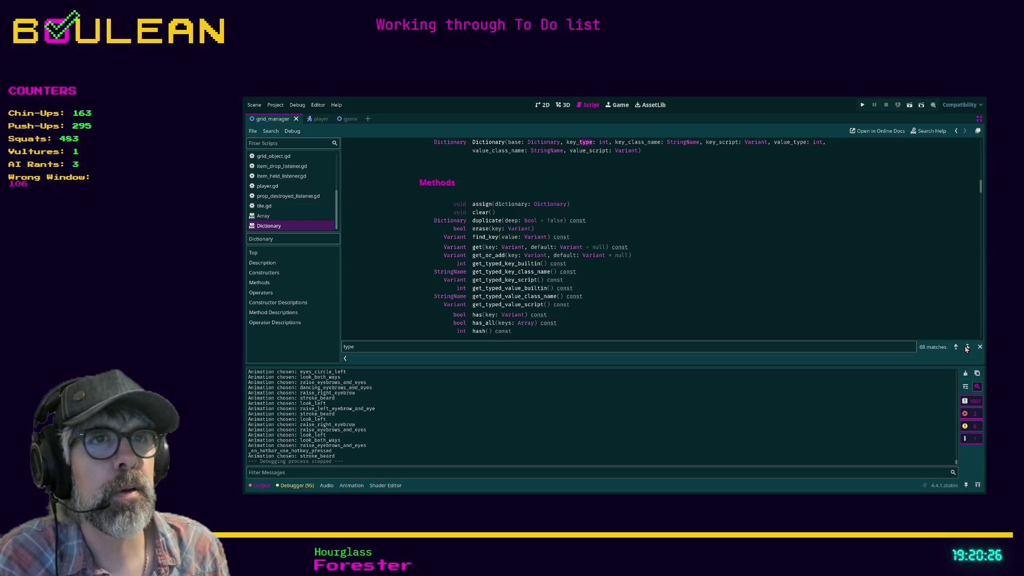
pyautogui.click(967, 348)
pyautogui.click(967, 348)
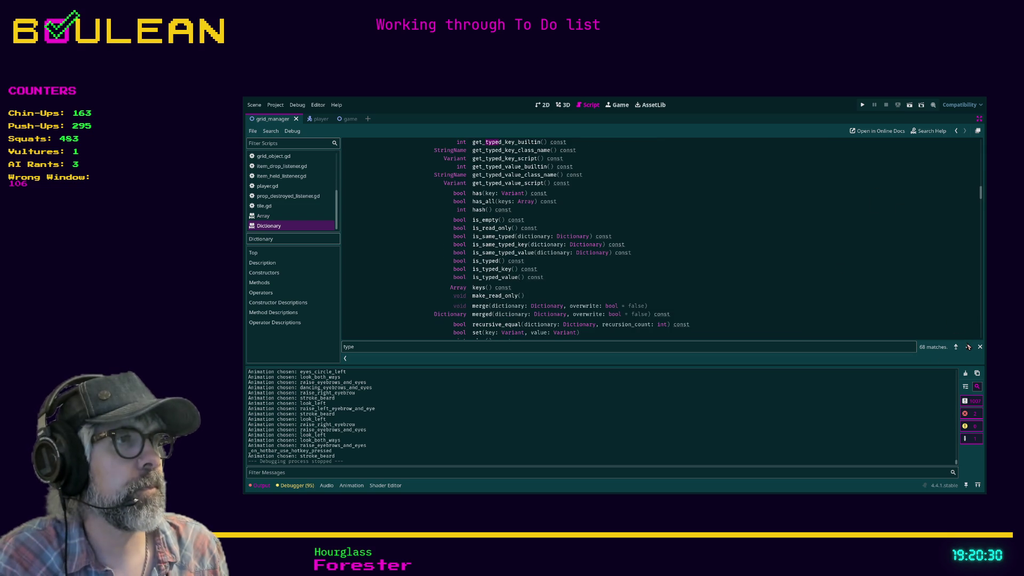
pyautogui.click(968, 347)
pyautogui.click(968, 346)
pyautogui.click(968, 347)
pyautogui.click(968, 347)
pyautogui.click(968, 346)
pyautogui.click(968, 347)
pyautogui.click(968, 347)
pyautogui.click(968, 346)
pyautogui.click(968, 347)
pyautogui.click(968, 346)
pyautogui.click(968, 347)
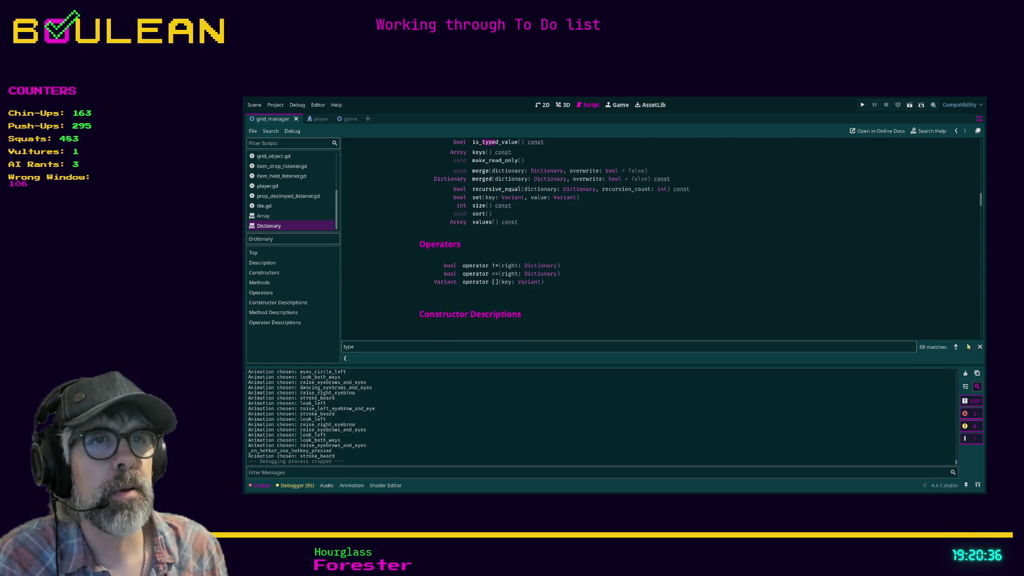
pyautogui.click(968, 347)
pyautogui.click(968, 347)
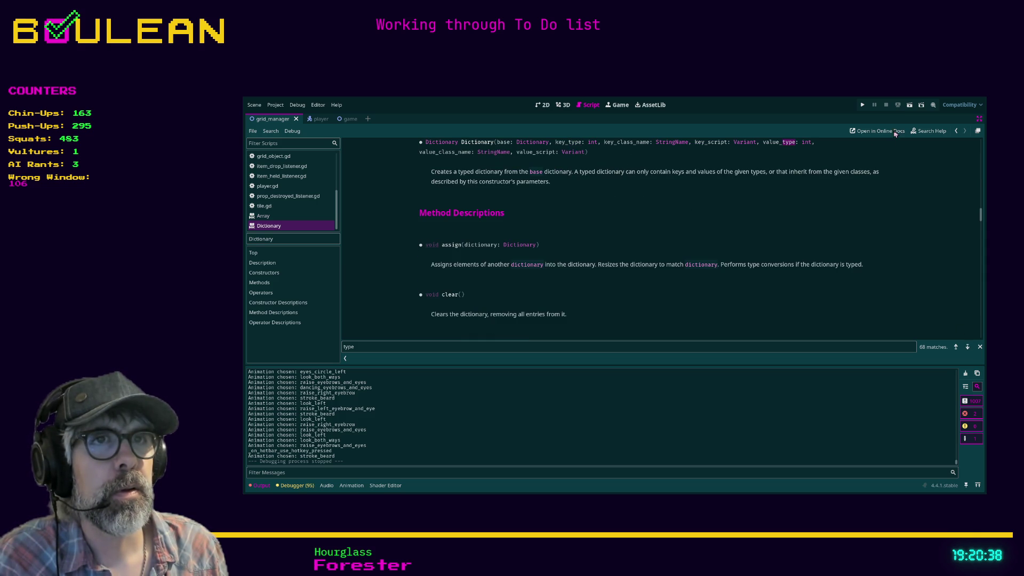
pyautogui.scroll(-3, 528, 271)
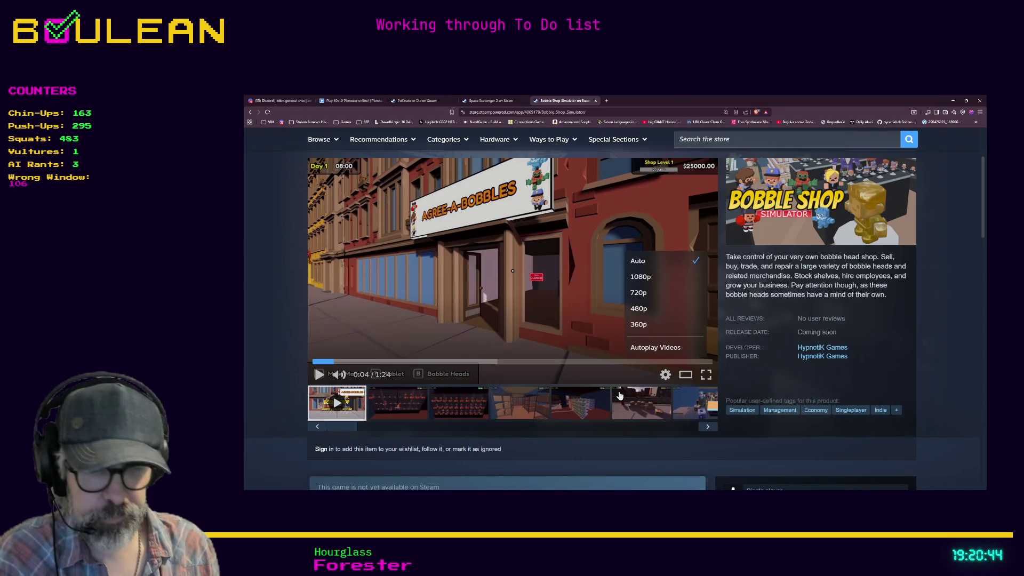
# Step: Web-search 'godot declare dictionary type' and open the Reddit post 'Type custom Dictionary types'
pyautogui.hotkey('ctrl', 't')
pyautogui.write('godot')
pyautogui.write(' typ')
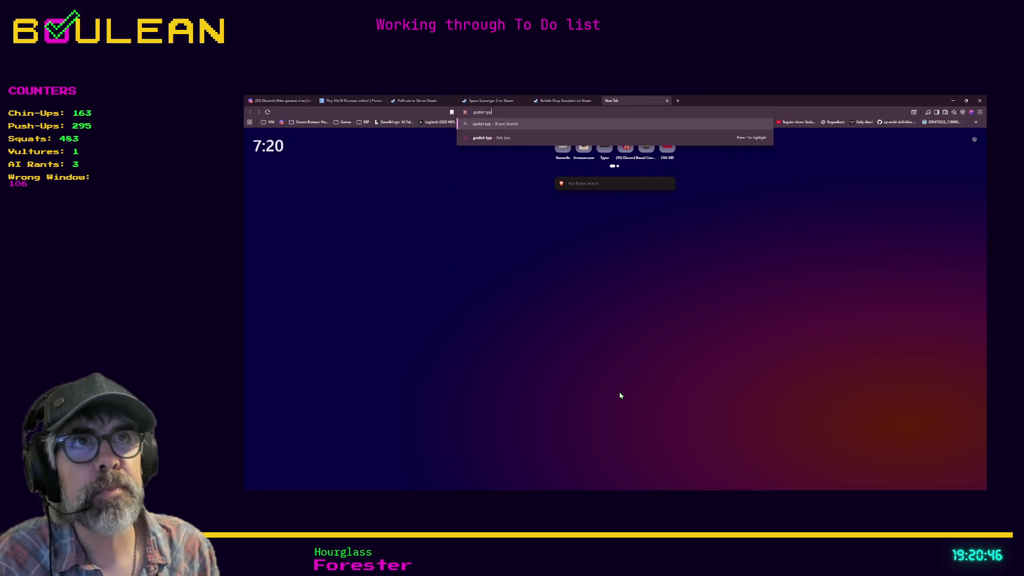
pyautogui.press('BackSpace')
pyautogui.press('BackSpace')
pyautogui.press('BackSpace')
pyautogui.write('declar')
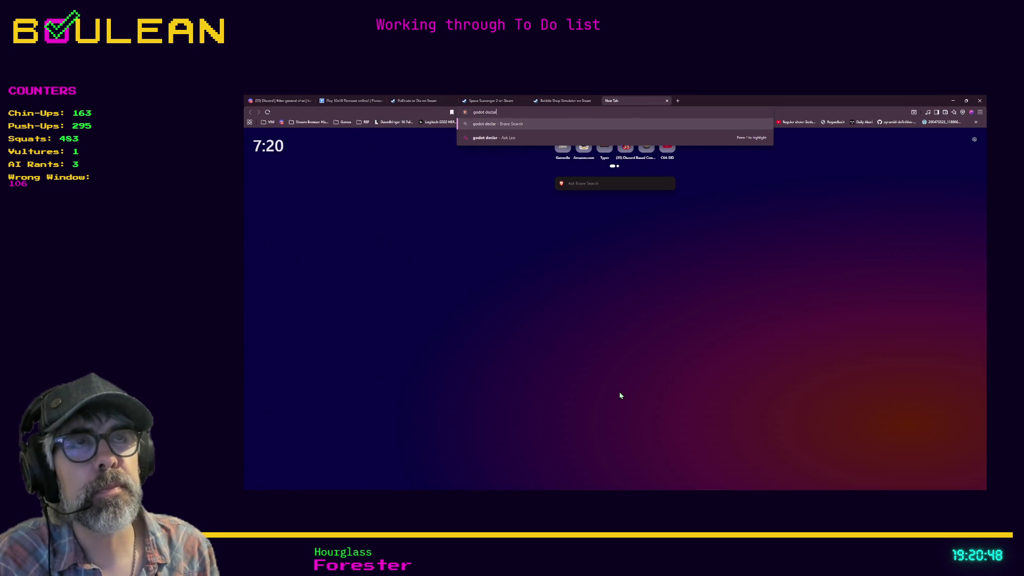
pyautogui.write('e dtionary type')
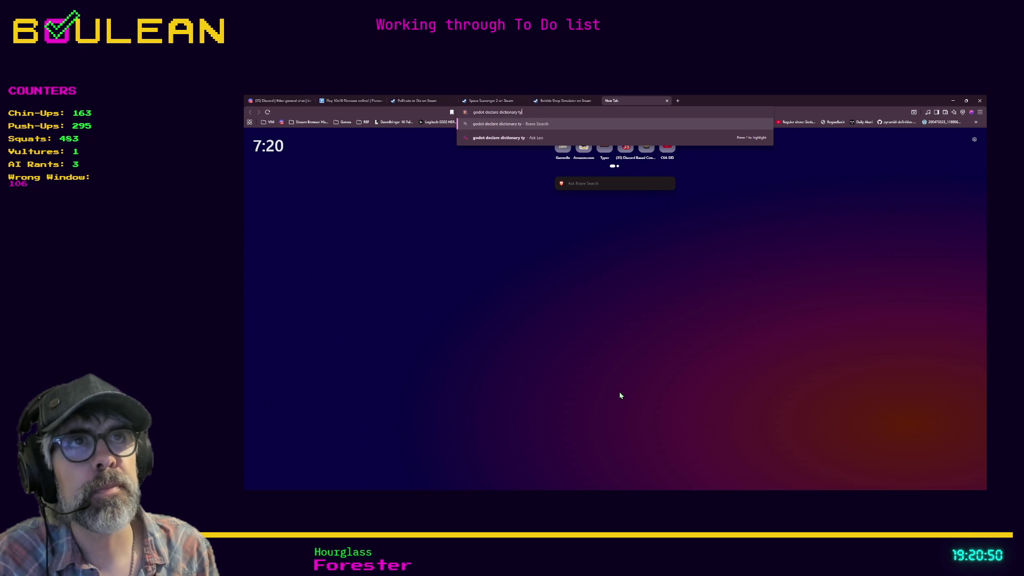
pyautogui.press('Return')
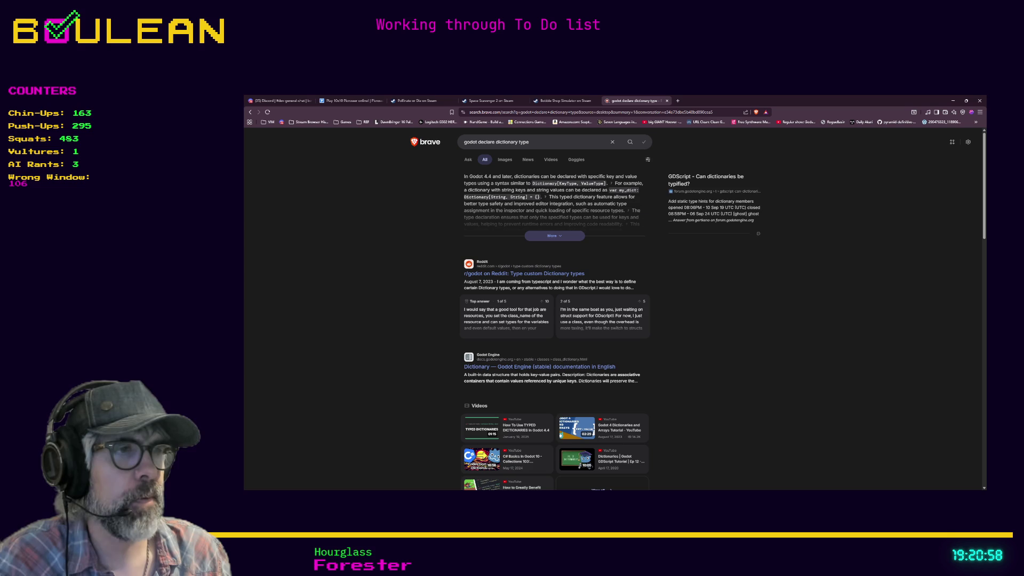
pyautogui.click(528, 273)
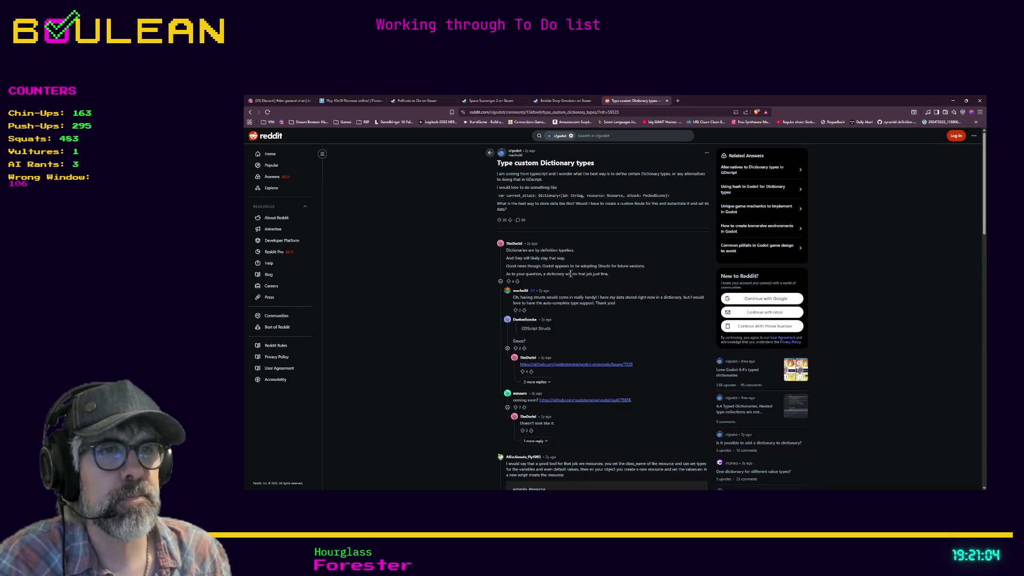
# Step: Read through the Reddit comments and follow the GitHub link to the typed dictionaries pull request
pyautogui.scroll(-1, 571, 277)
pyautogui.scroll(-1, 571, 277)
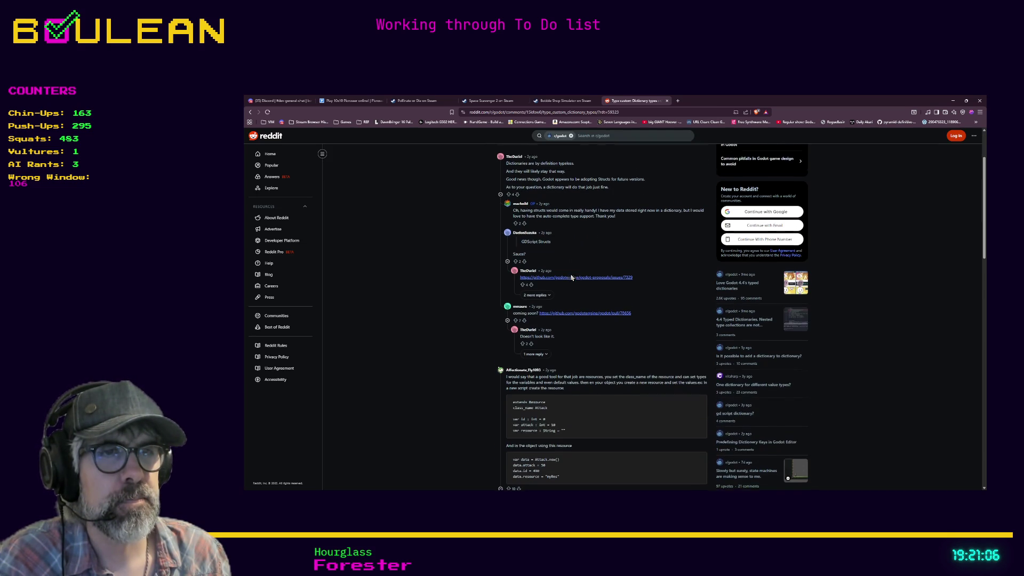
pyautogui.scroll(-1, 571, 277)
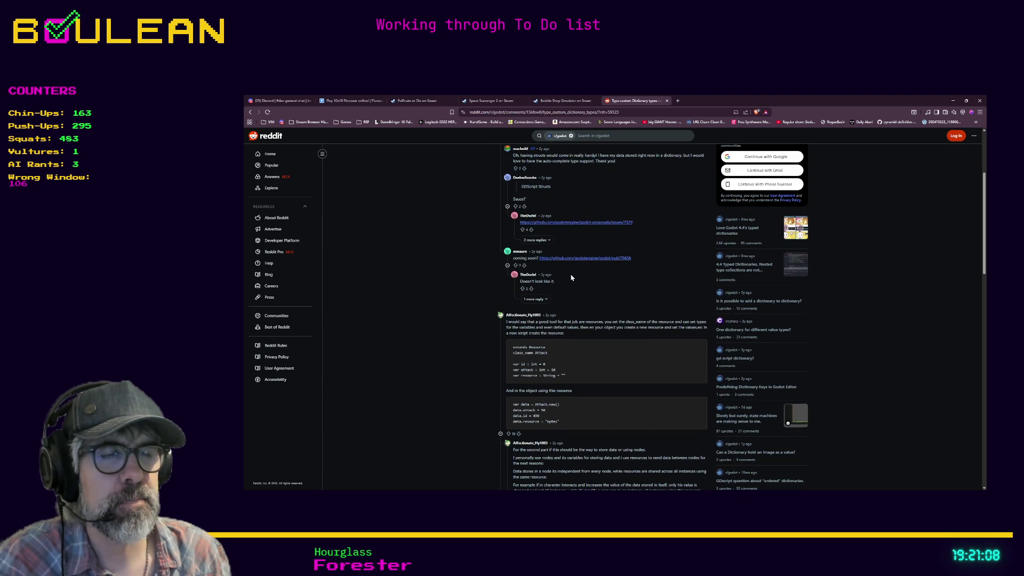
pyautogui.scroll(-3, 571, 277)
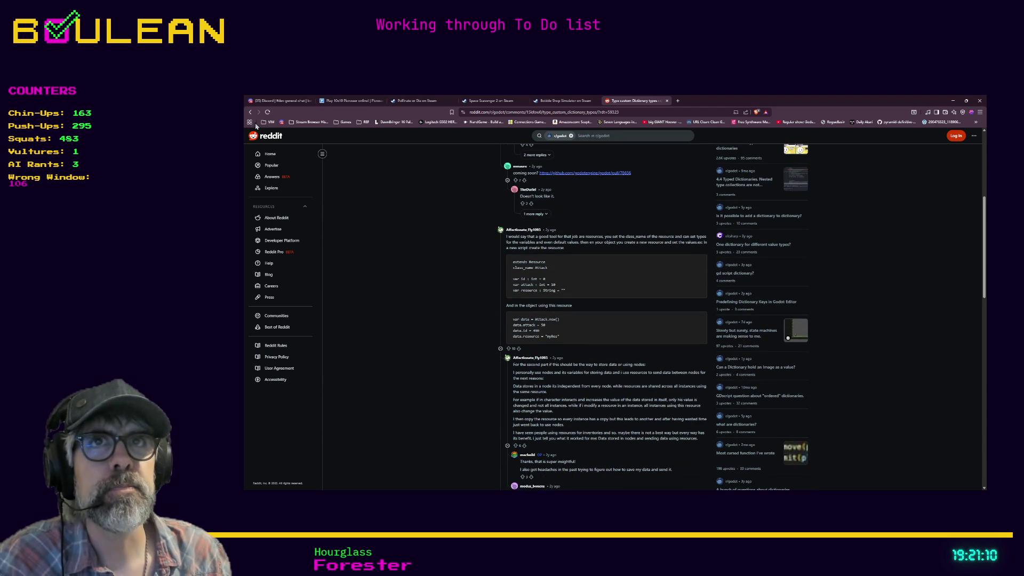
pyautogui.click(574, 174)
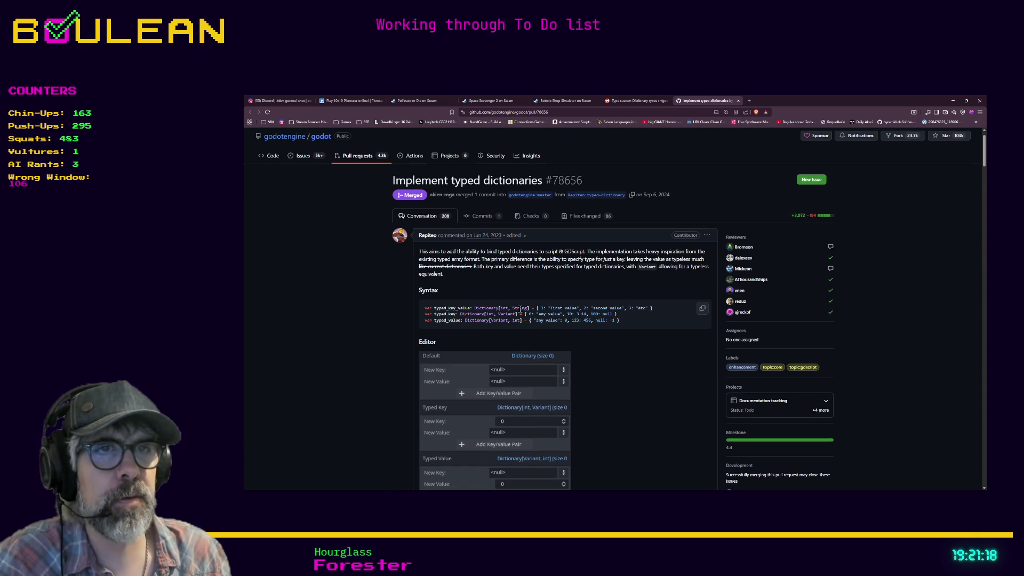
# Step: Minimize the browser showing the typed dictionaries pull request
pyautogui.click(953, 101)
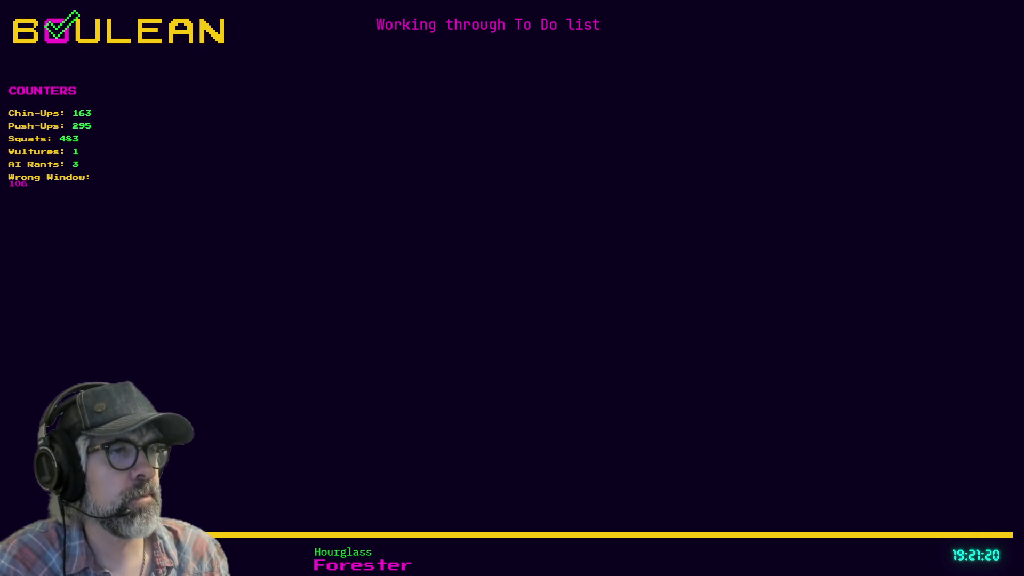
# Step: Back in grid_global.gd, type tile_dict on line 4 as Dictionary[Vector2i, Tile], checking the pull request syntax
pyautogui.scroll(3, 300, 188)
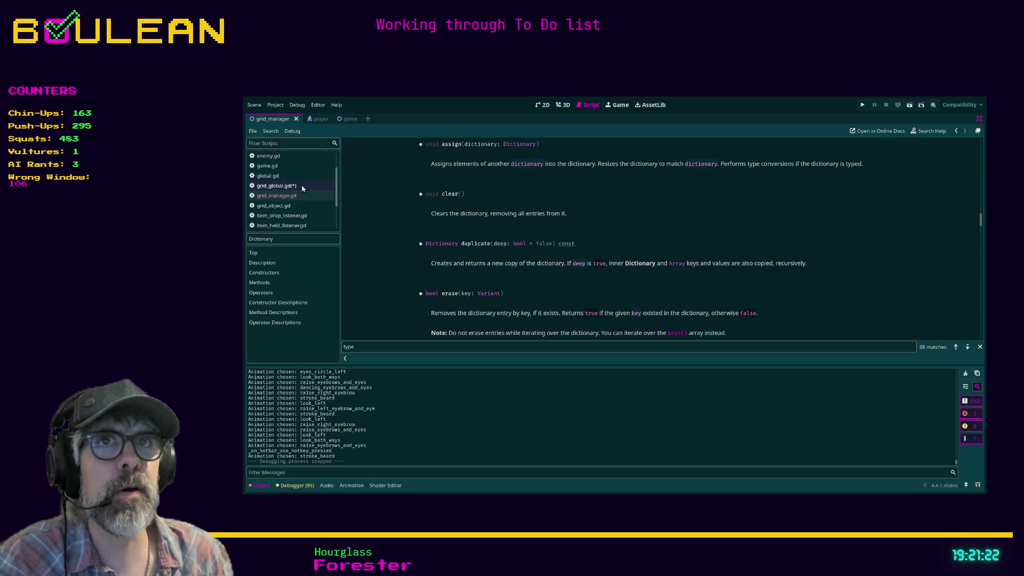
pyautogui.click(309, 186)
pyautogui.scroll(20, 665, 241)
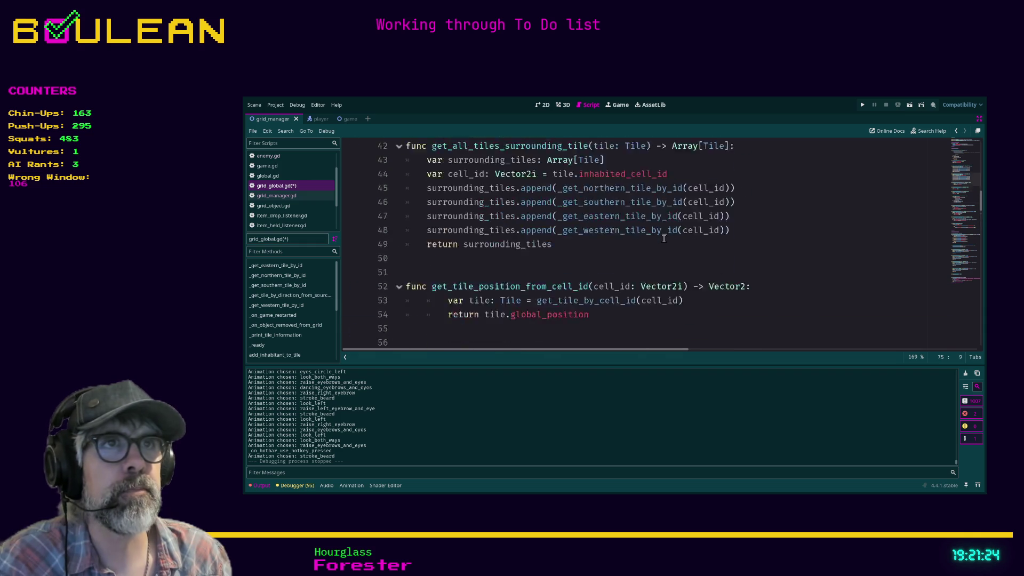
pyautogui.scroll(2, 666, 240)
pyautogui.scroll(-1, 665, 241)
pyautogui.scroll(1, 666, 241)
pyautogui.scroll(-1, 640, 229)
pyautogui.scroll(1, 602, 210)
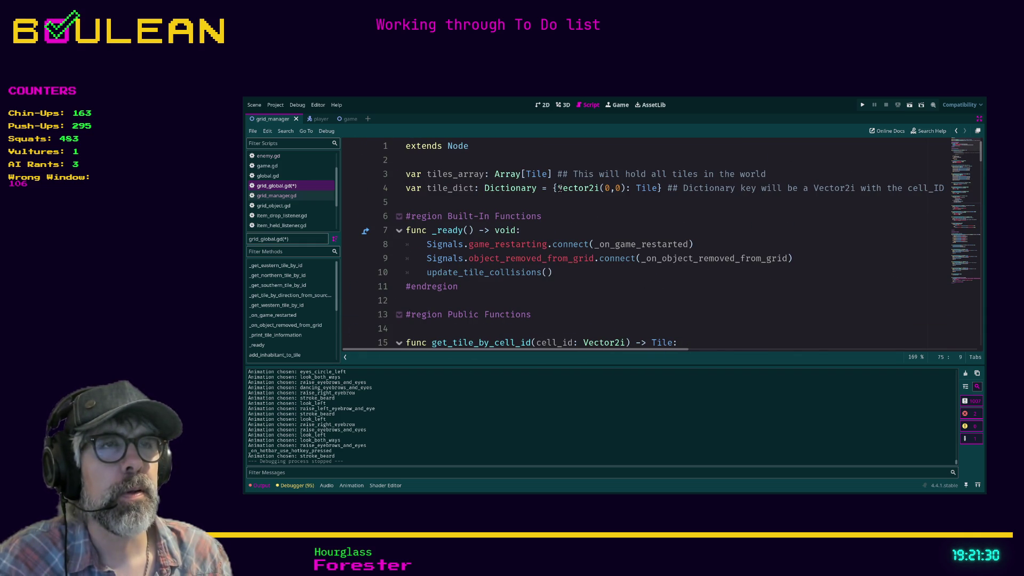
pyautogui.click(538, 188)
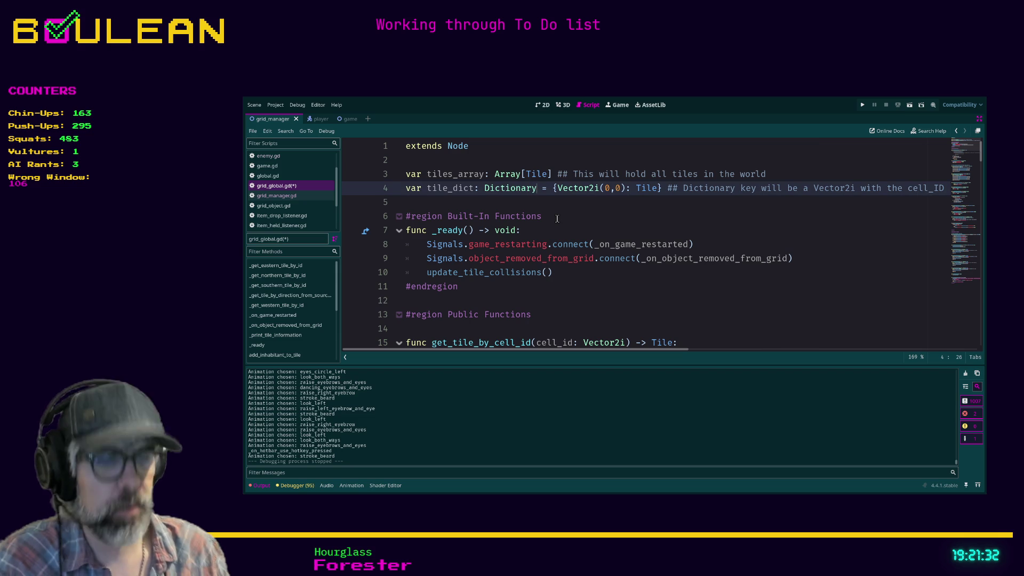
pyautogui.write('[Vector')
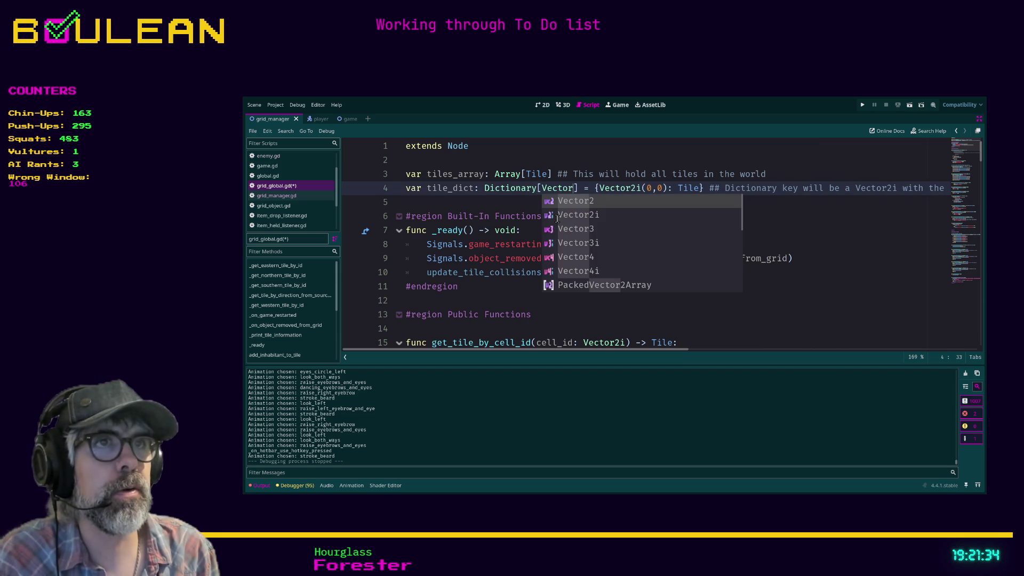
pyautogui.write('2i, Til')
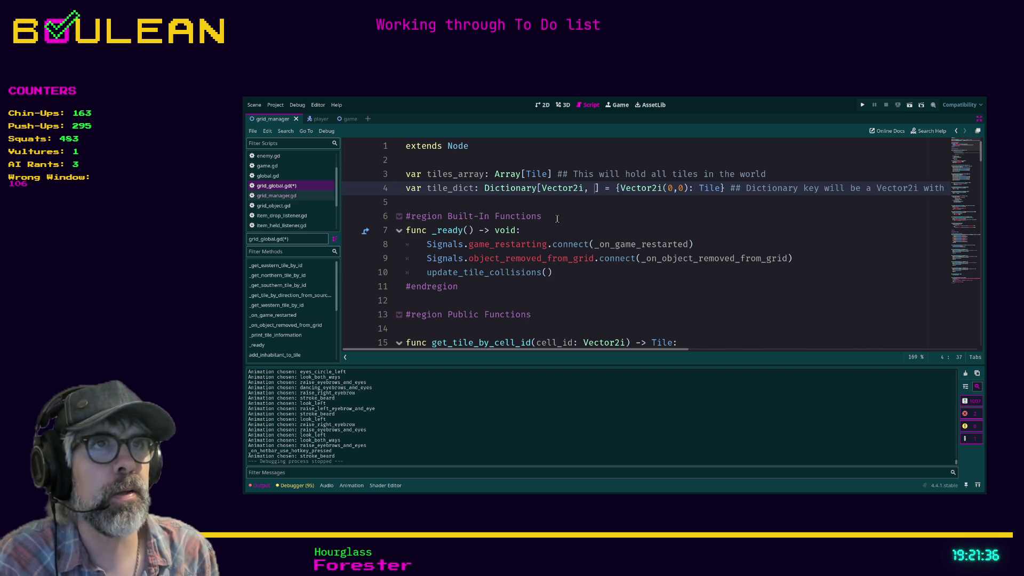
pyautogui.write('e')
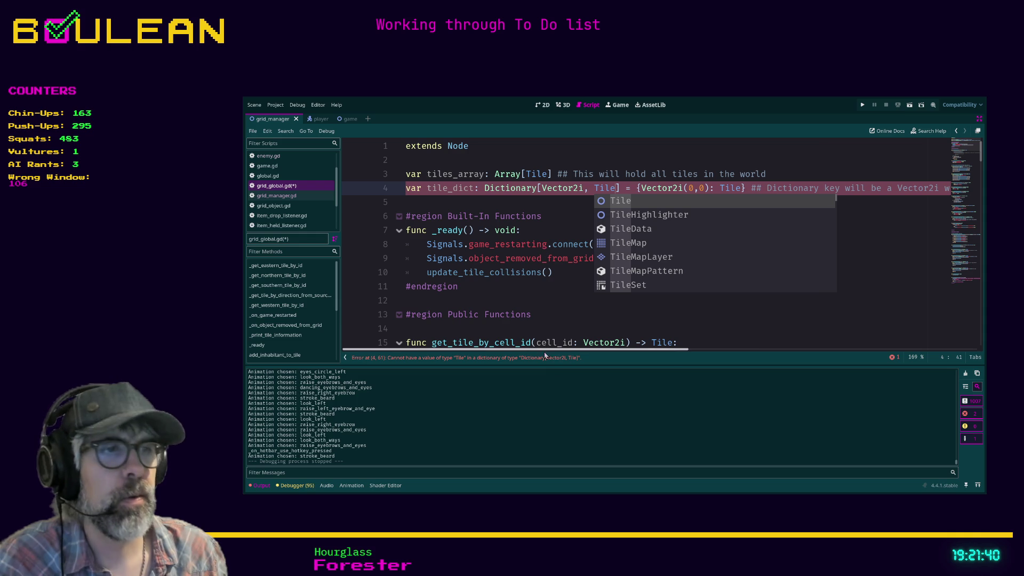
pyautogui.hotkey('alt', 'Tab')
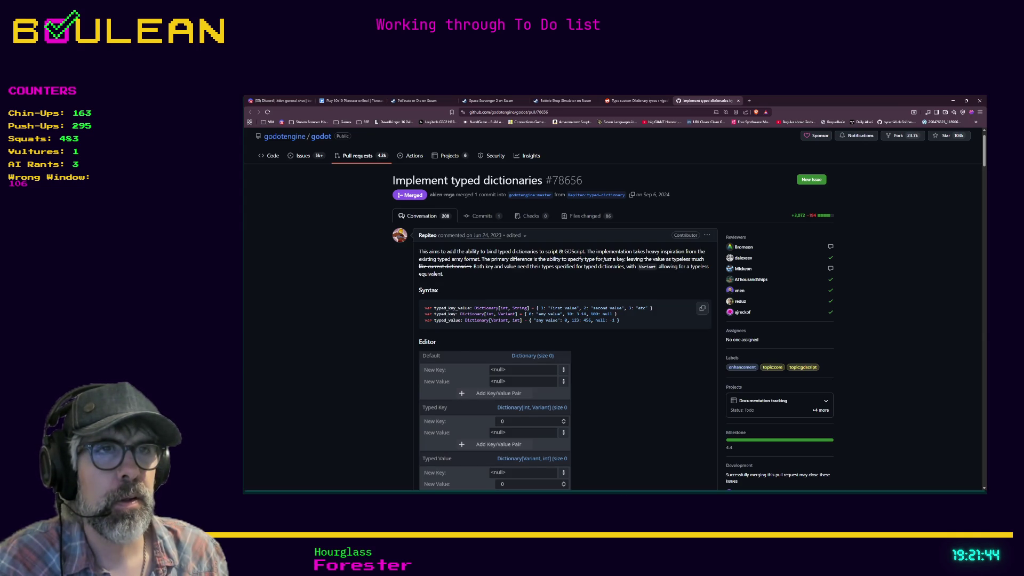
pyautogui.hotkey('alt', 'Tab')
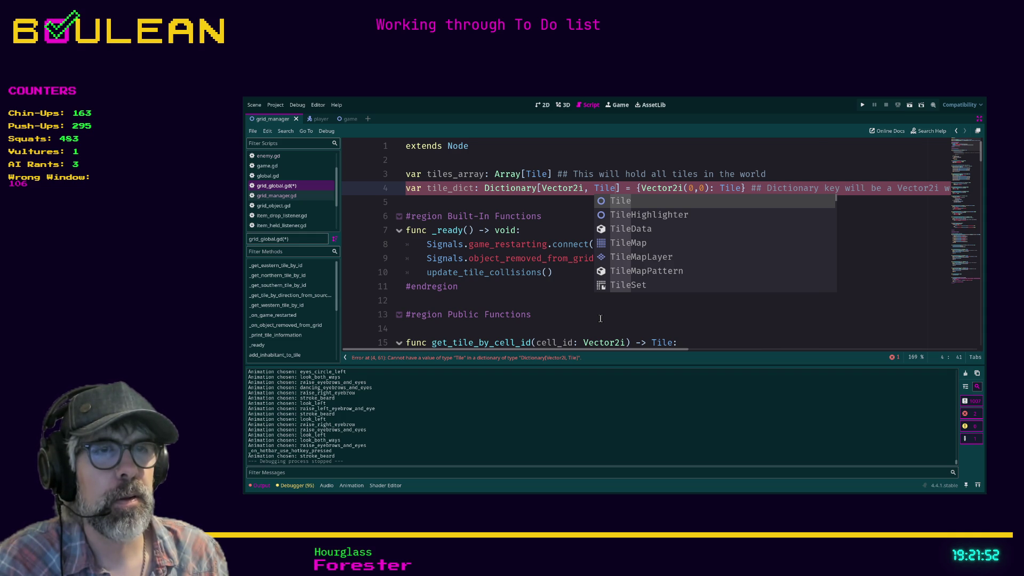
# Step: Delete the placeholder entry Vector2i(0,0): Tile so tile_dict starts as an empty {}
pyautogui.click(600, 319)
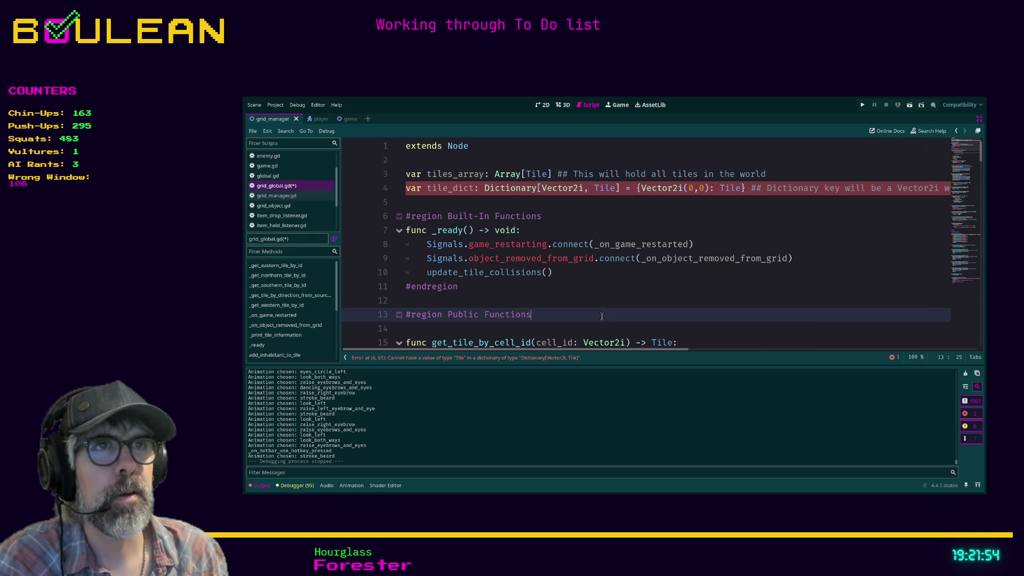
pyautogui.click(641, 188)
pyautogui.keyDown('shift'); pyautogui.click(740, 188); pyautogui.keyUp('shift')
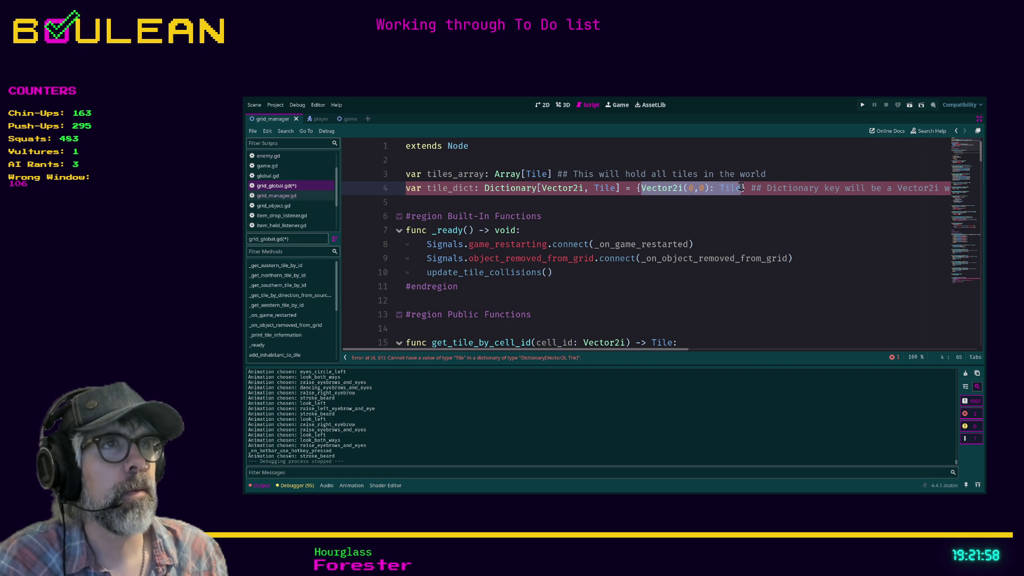
pyautogui.press('BackSpace')
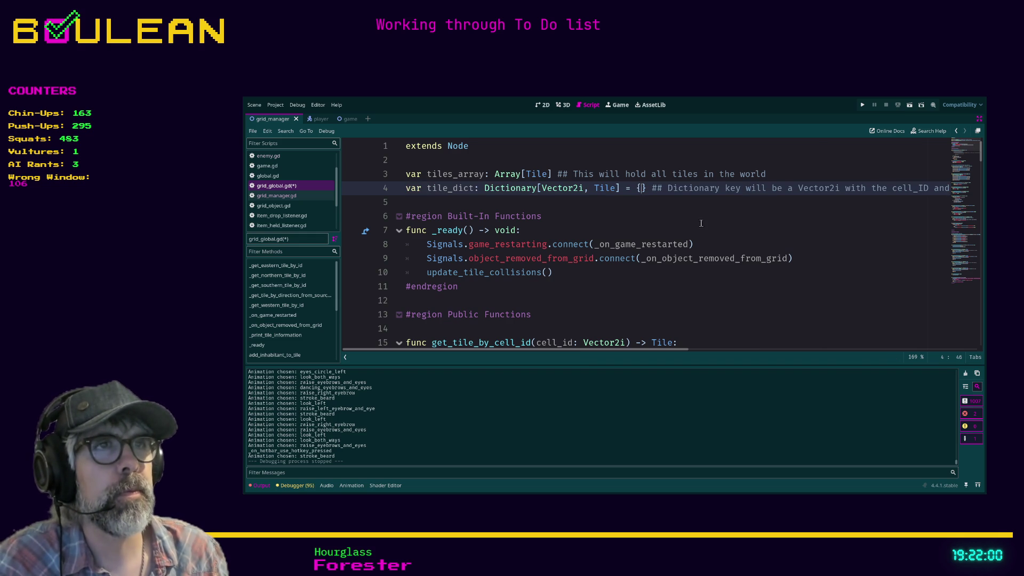
# Step: Save grid_global.gd and re-complete queue_free() on line 73 of remove_tile_from_game
pyautogui.click(677, 218)
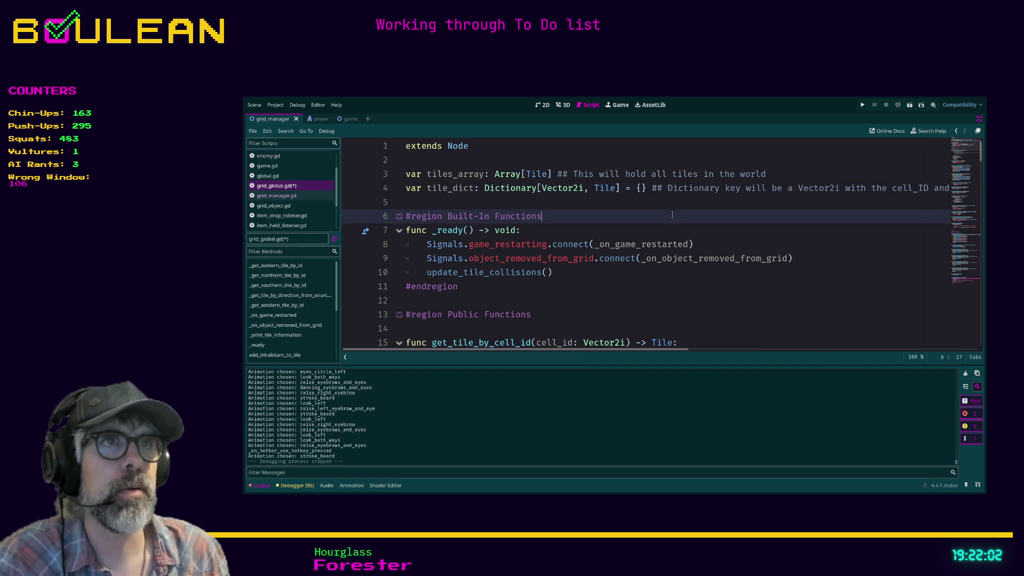
pyautogui.click(641, 202)
pyautogui.hotkey('ctrl', 's')
pyautogui.scroll(-14, 648, 213)
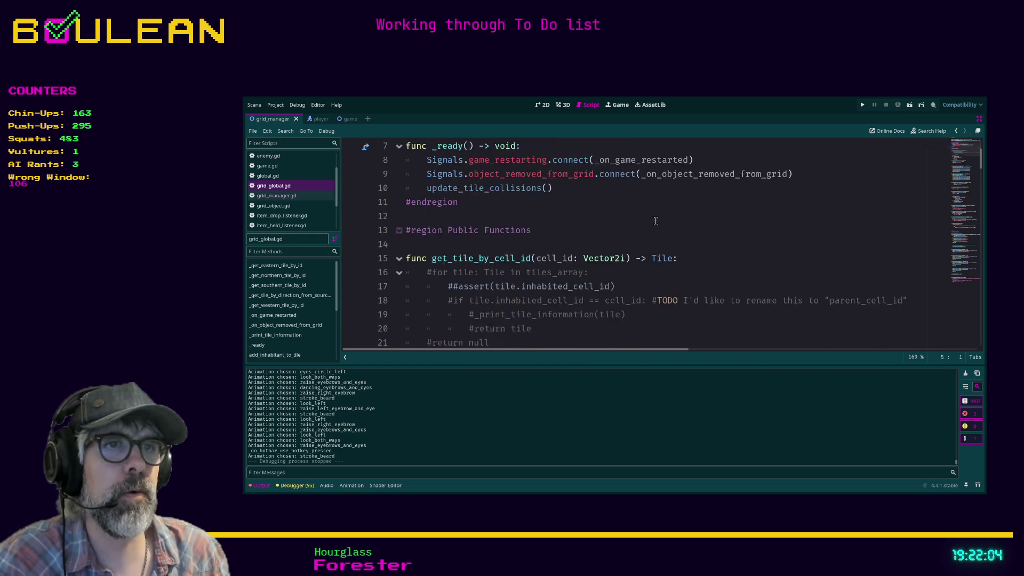
pyautogui.scroll(-1, 657, 225)
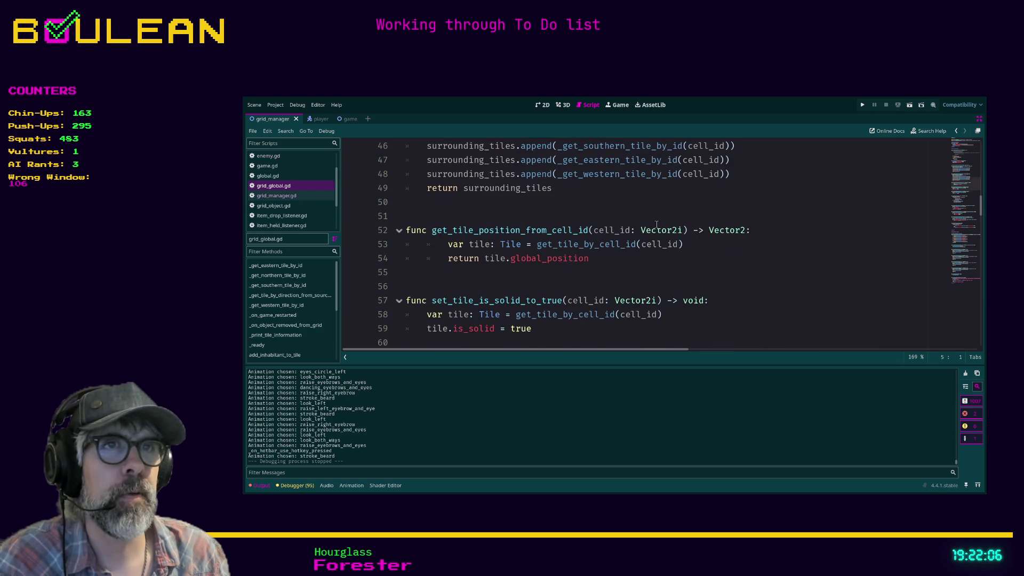
pyautogui.scroll(-6, 657, 224)
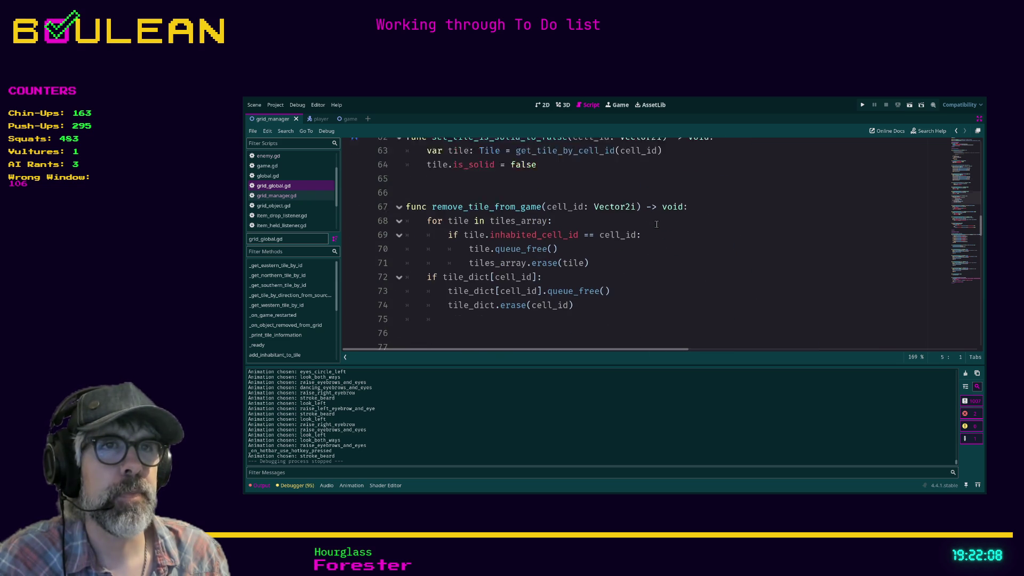
pyautogui.scroll(1, 657, 225)
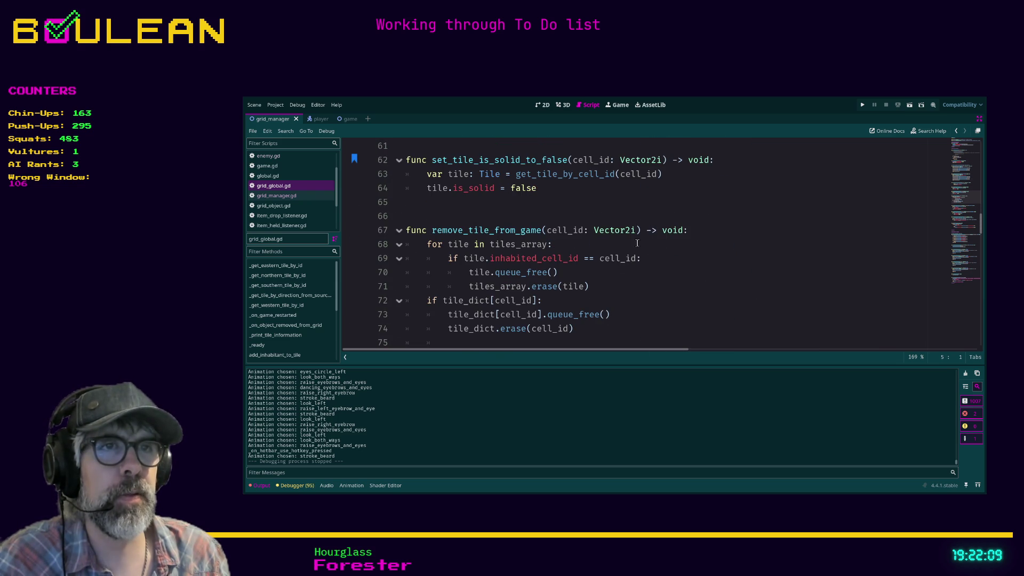
pyautogui.click(546, 314)
pyautogui.keyDown('shift'); pyautogui.click(634, 316); pyautogui.keyUp('shift')
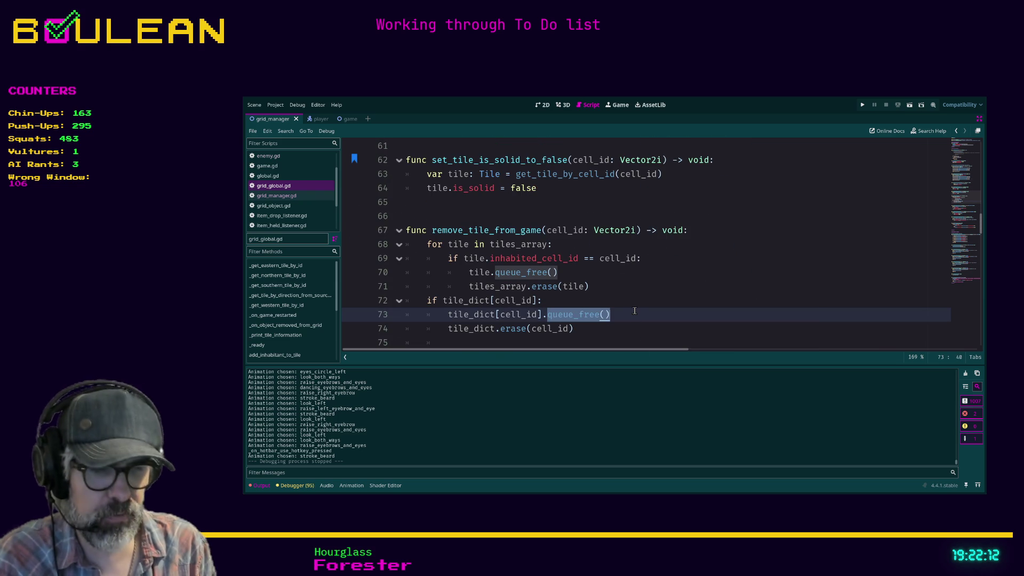
pyautogui.write('que')
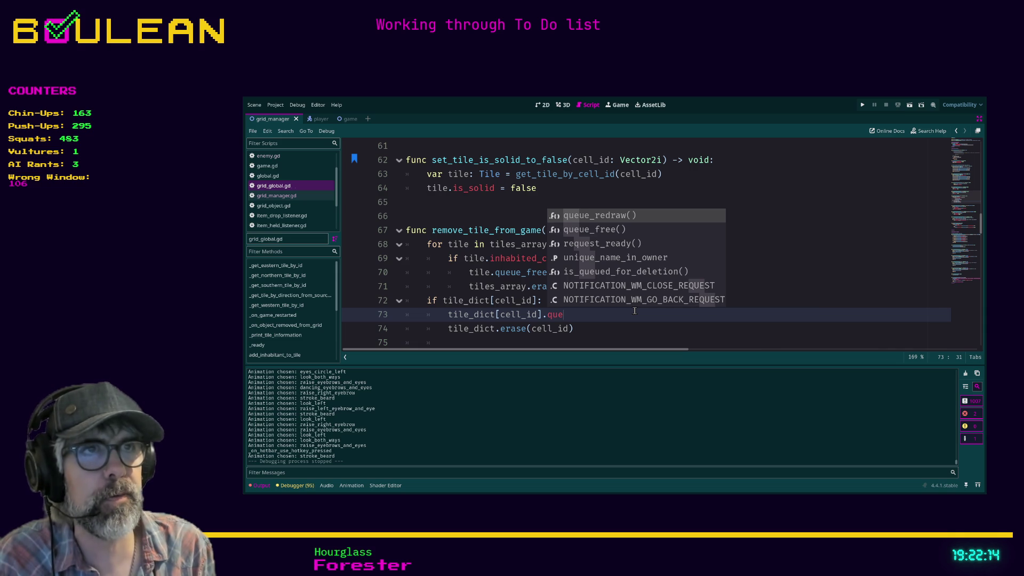
pyautogui.press('Down')
pyautogui.press('Return')
# Step: Comment out the old tiles_array loop on lines 68–71 with Ctrl+K
pyautogui.scroll(-1, 629, 313)
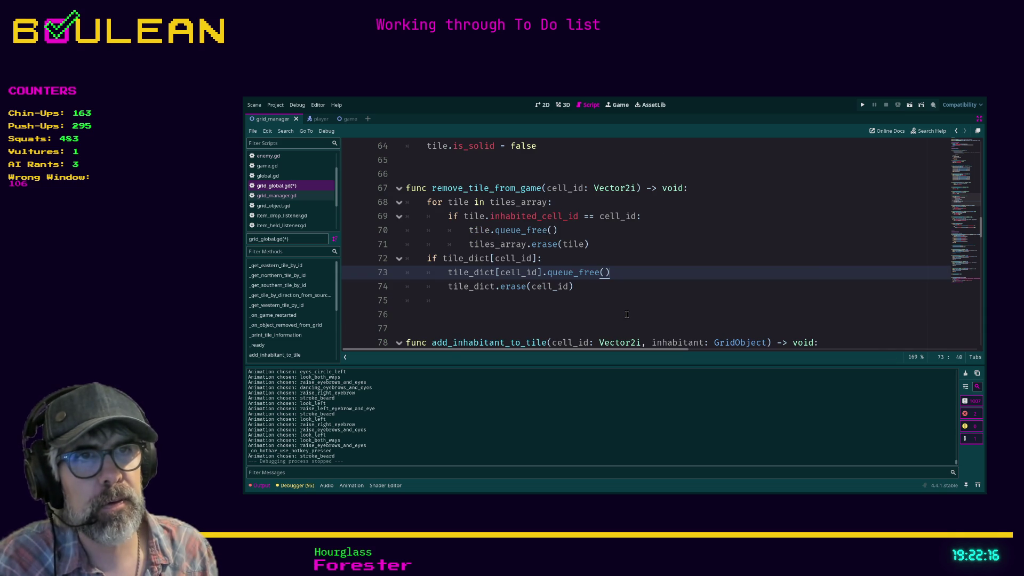
pyautogui.press('Down')
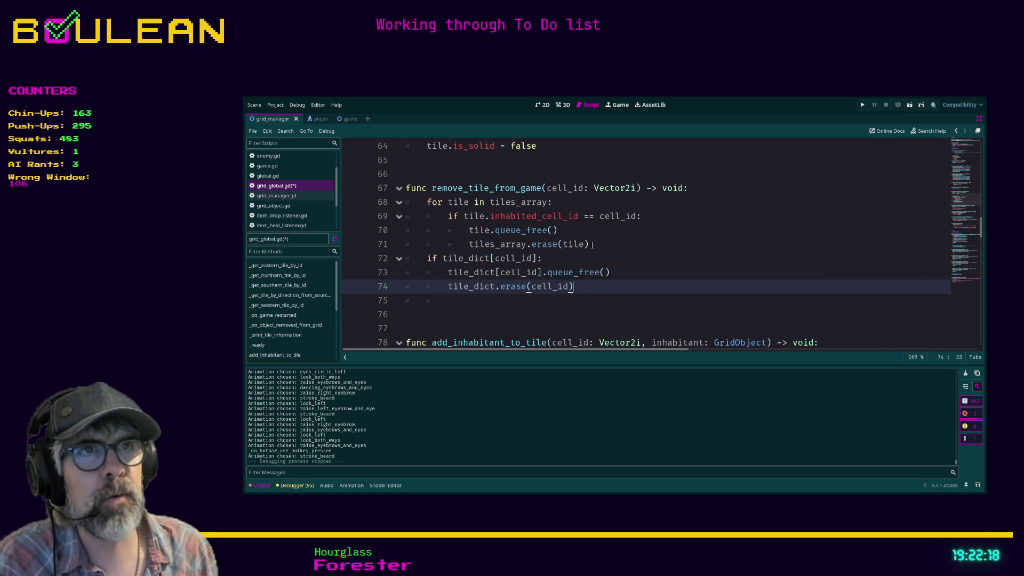
pyautogui.click(600, 246)
pyautogui.moveTo(599, 246)
pyautogui.mouseDown()
pyautogui.moveTo(427, 216)
pyautogui.moveTo(411, 204)
pyautogui.moveTo(392, 212)
pyautogui.mouseUp()
pyautogui.hotkey('ctrl', 'k')
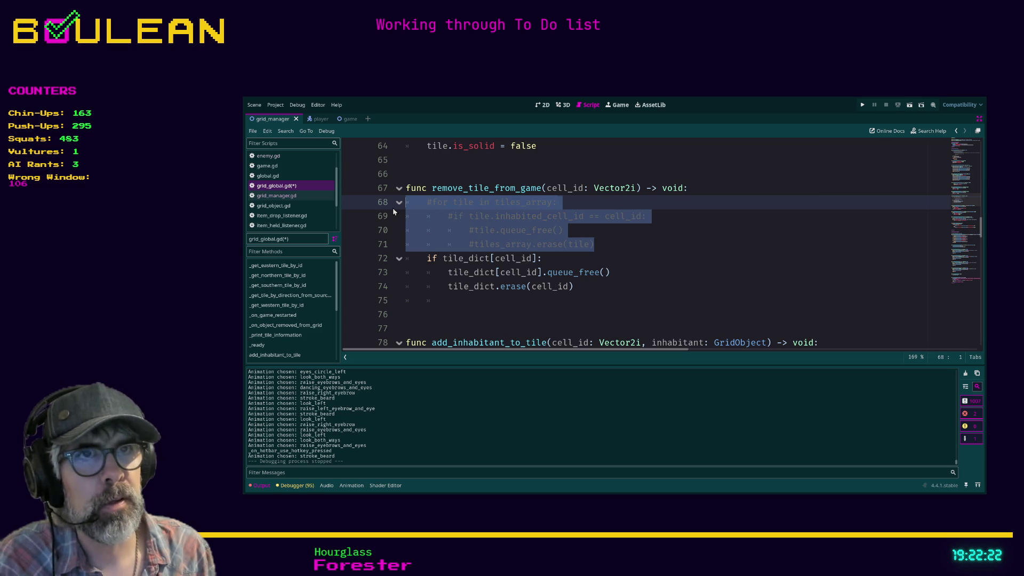
pyautogui.click(574, 286)
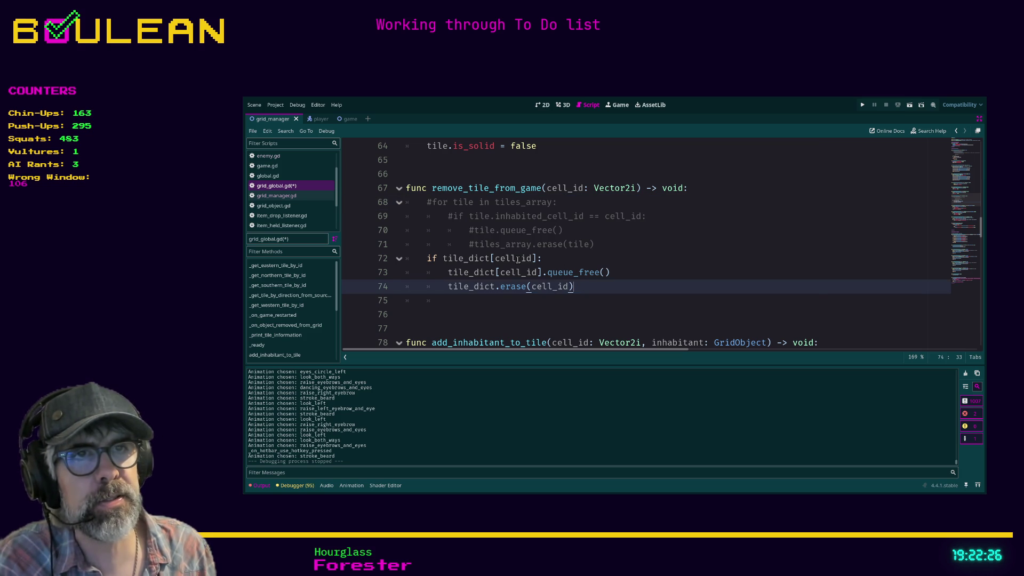
# Step: Add '## if cell exists…', '## free the tile…' and '## remove the key/value pair…' comments on lines 72–74, then save
pyautogui.click(578, 264)
pyautogui.write('## if ')
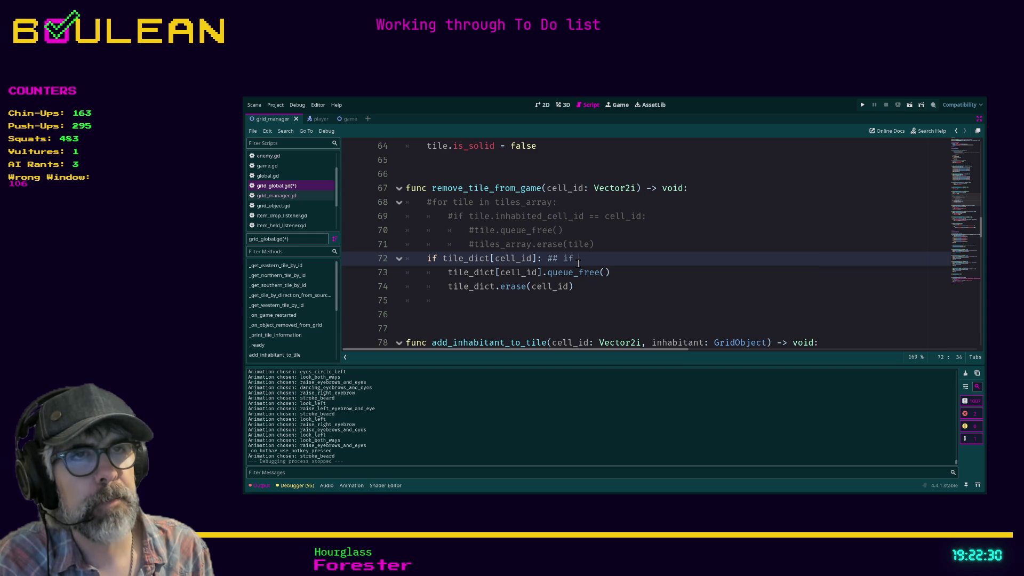
pyautogui.write('cell exists in dictionary')
pyautogui.press('Down')
pyautogui.write('#')
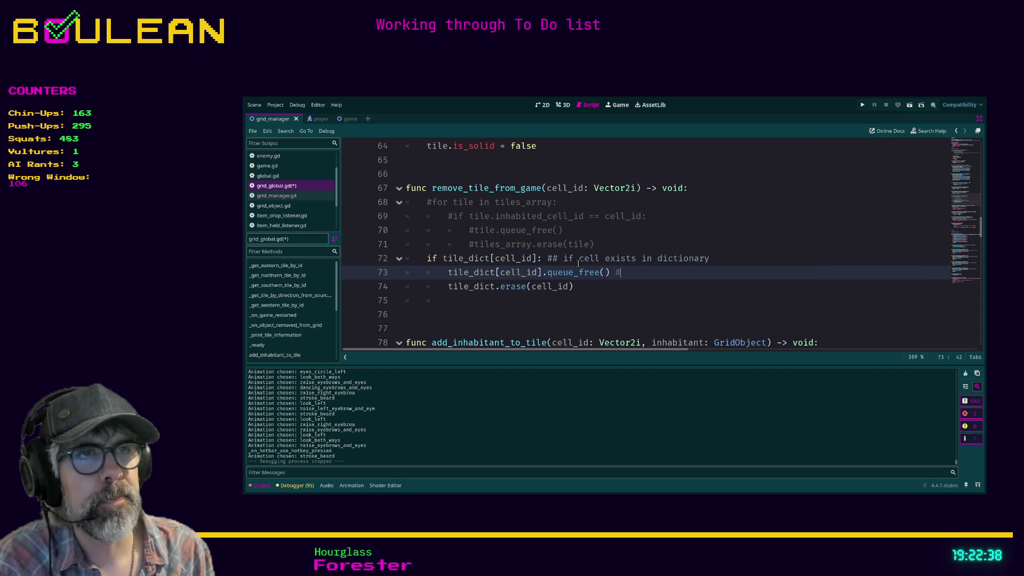
pyautogui.write('# free the til')
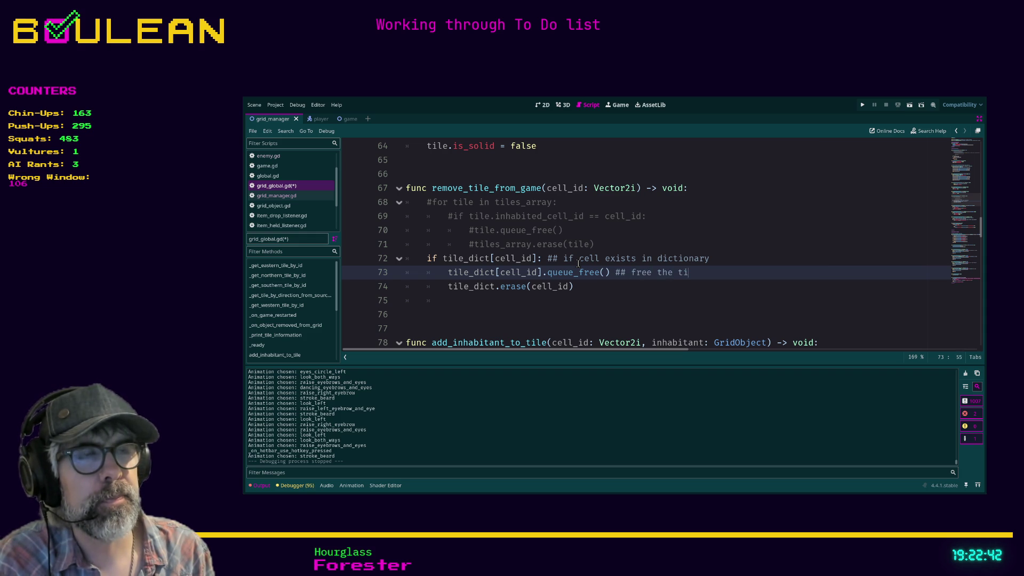
pyautogui.write('e ')
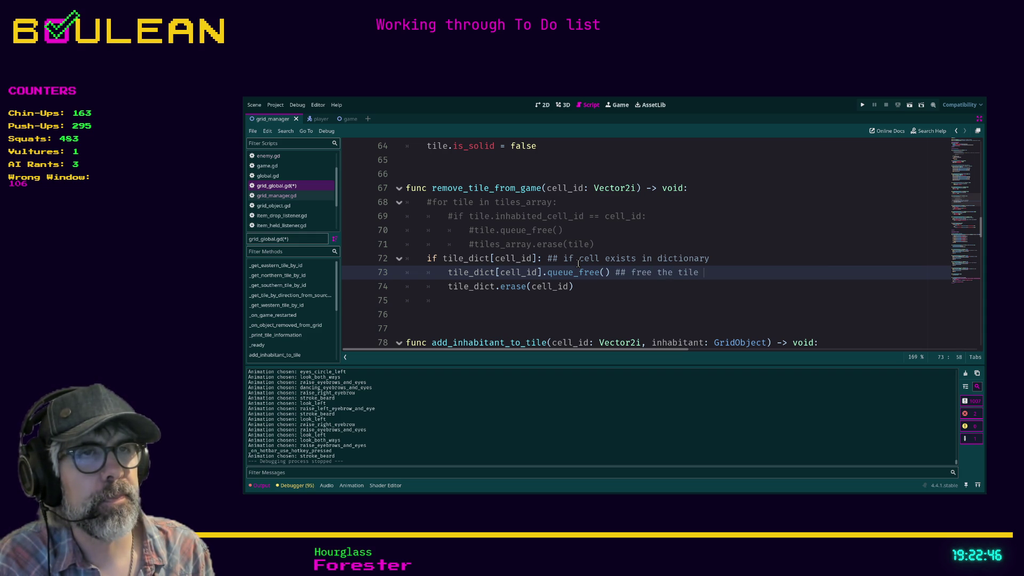
pyautogui.write('(dictionary value)')
pyautogui.press('Down')
pyautogui.write('## remove the key/value ')
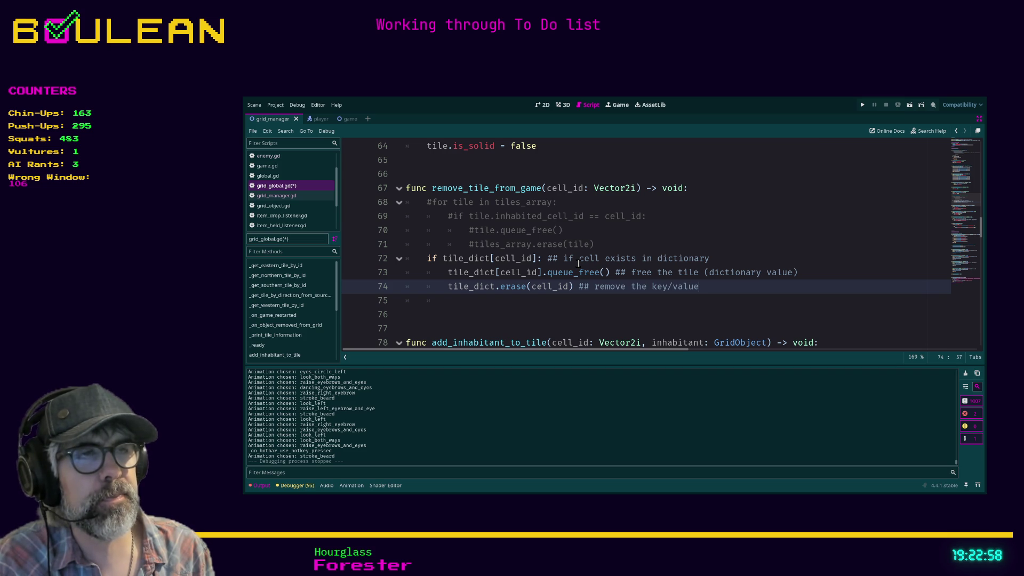
pyautogui.write('pair from the ')
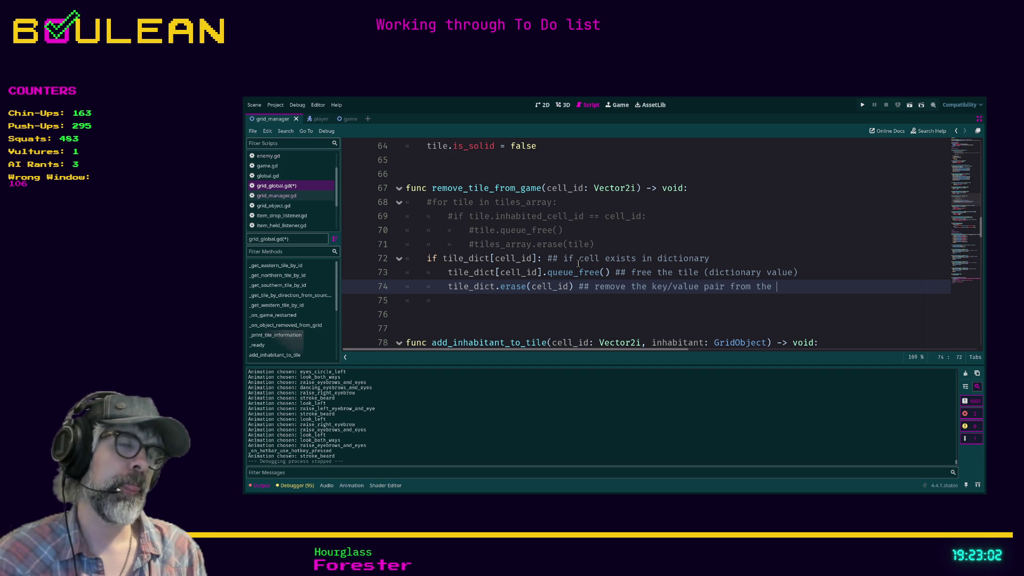
pyautogui.write('dictionary')
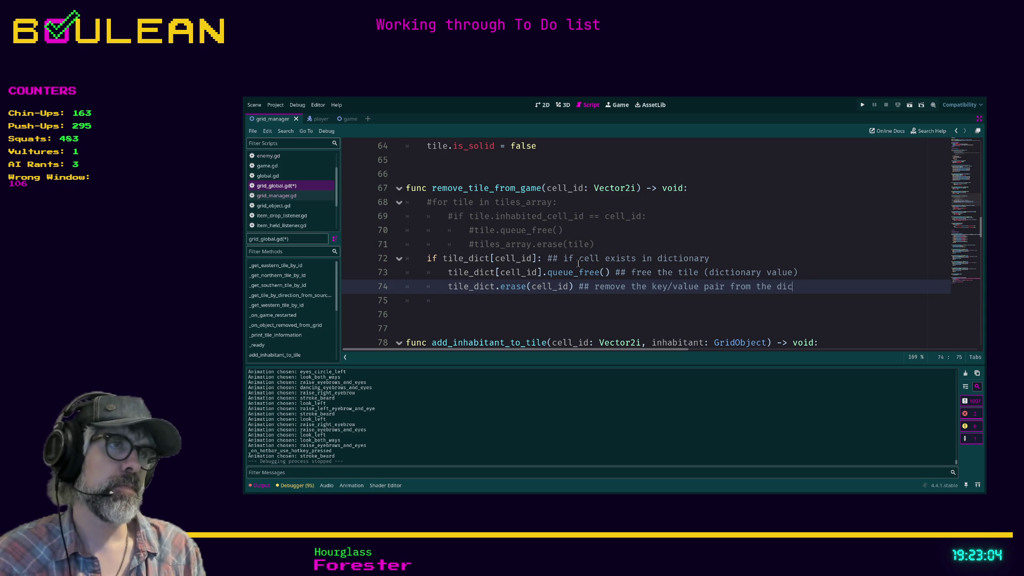
pyautogui.hotkey('ctrl', 's')
pyautogui.click(665, 287)
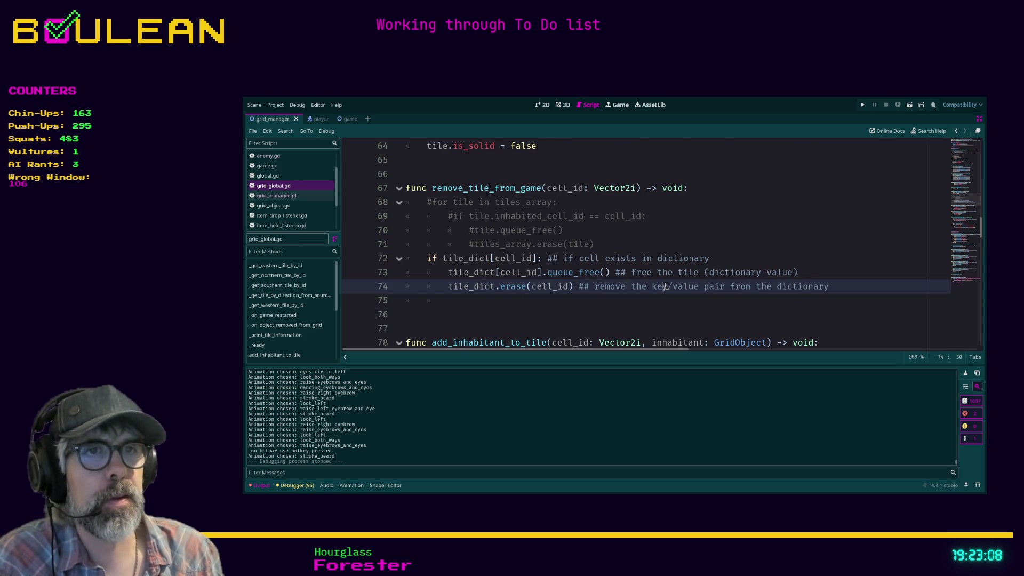
pyautogui.scroll(-1, 665, 287)
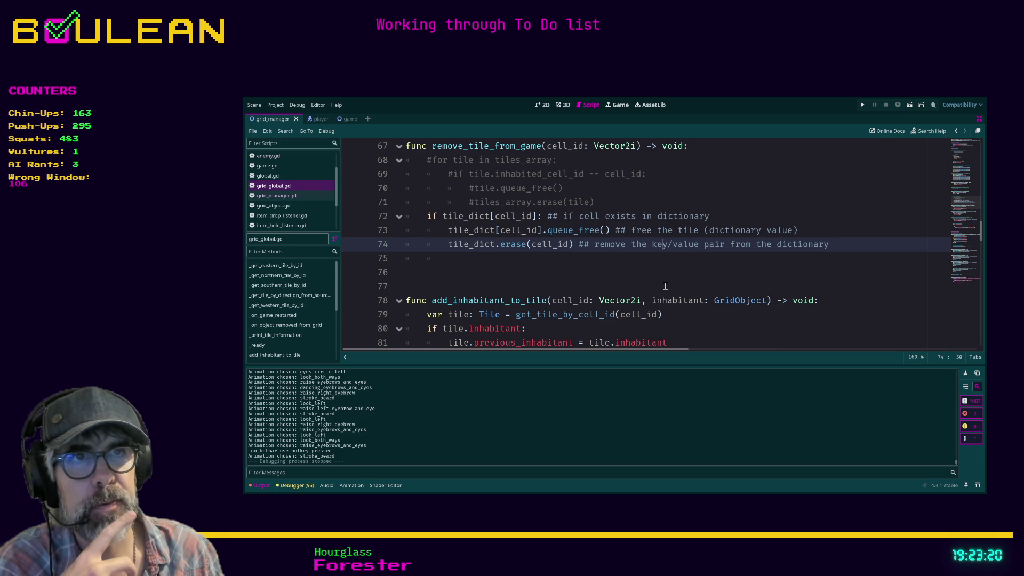
pyautogui.scroll(-1, 665, 286)
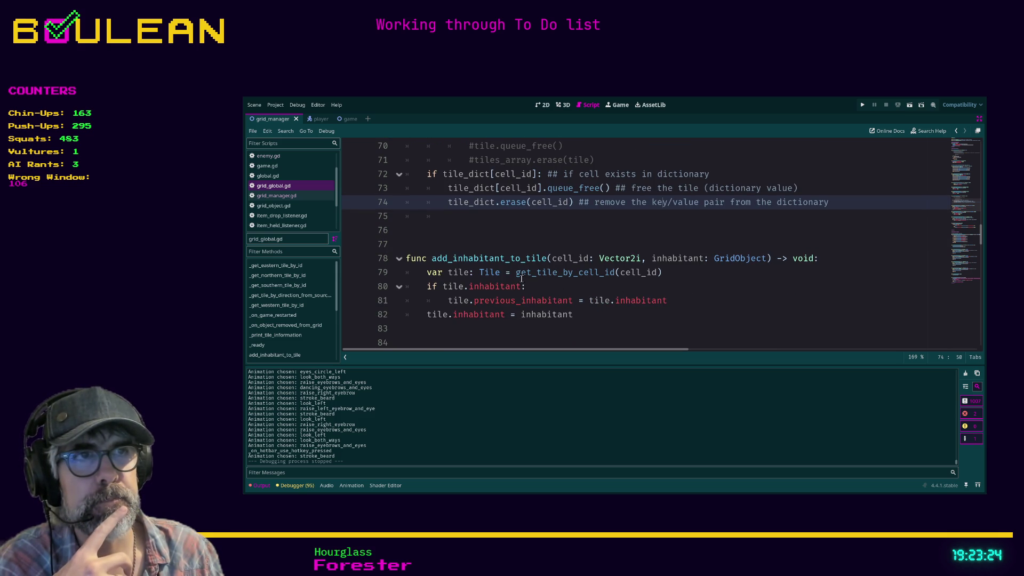
pyautogui.scroll(-3, 552, 269)
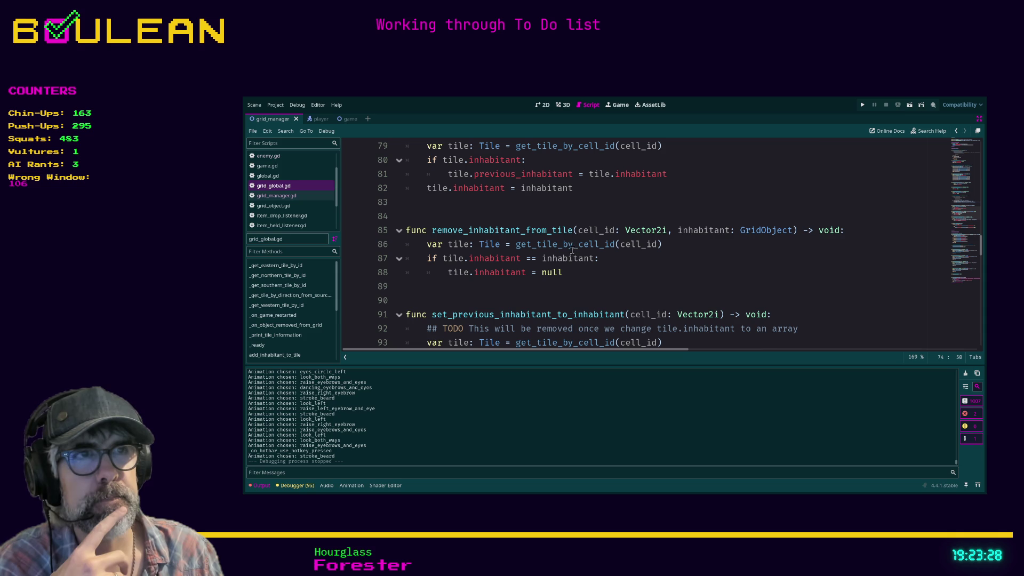
pyautogui.scroll(-2, 575, 272)
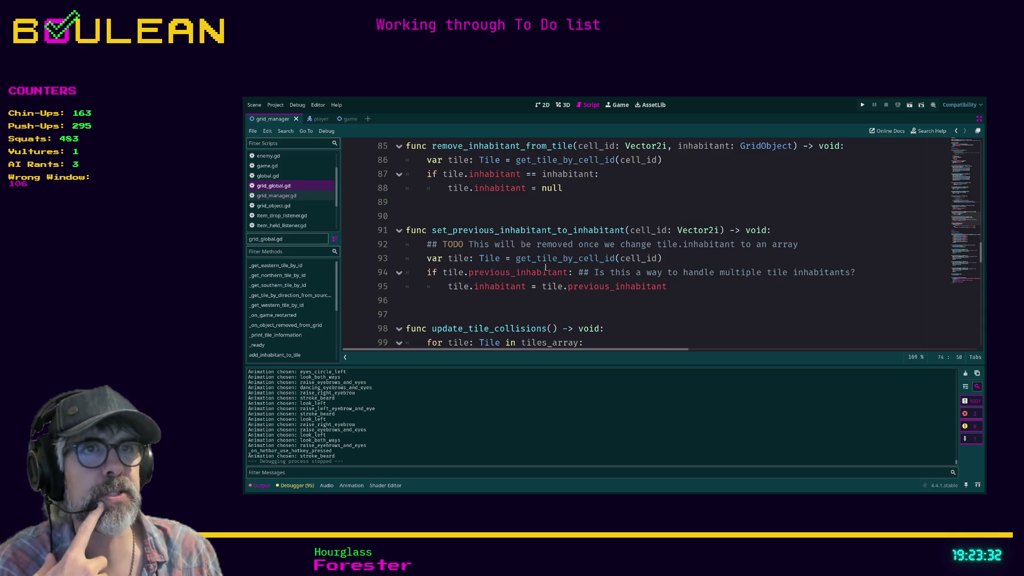
pyautogui.scroll(-1, 563, 293)
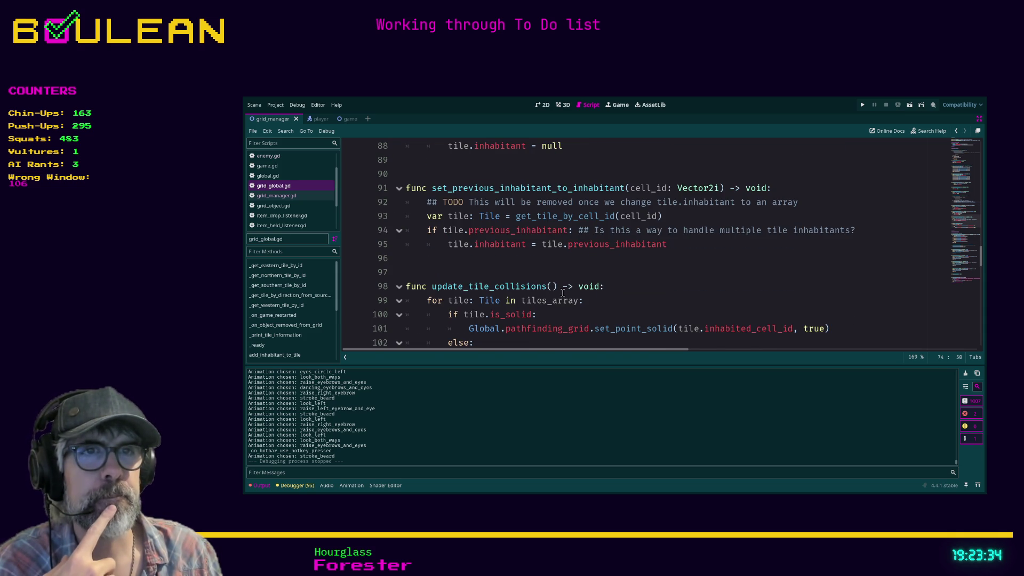
pyautogui.scroll(-1, 589, 300)
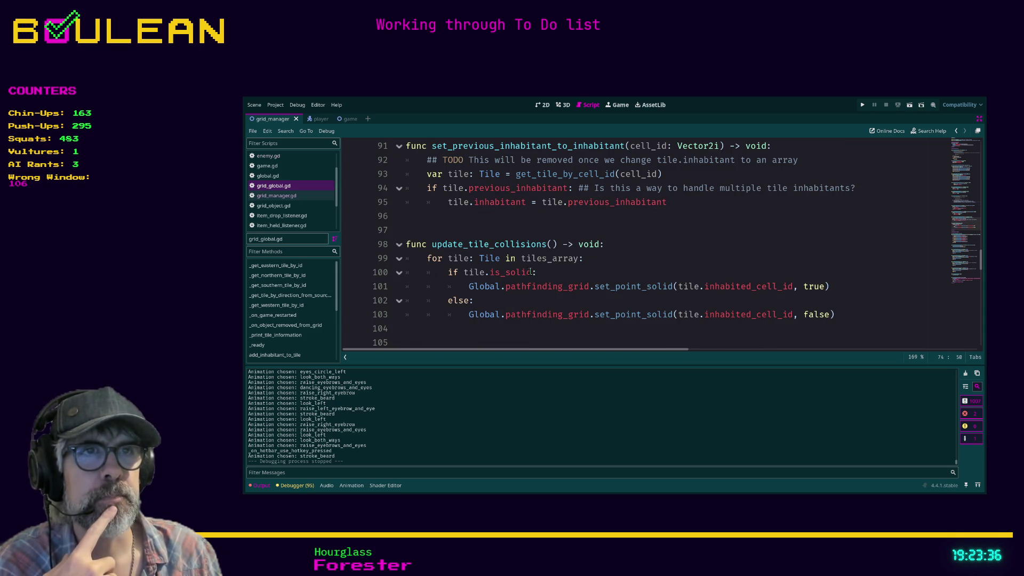
pyautogui.scroll(-1, 467, 283)
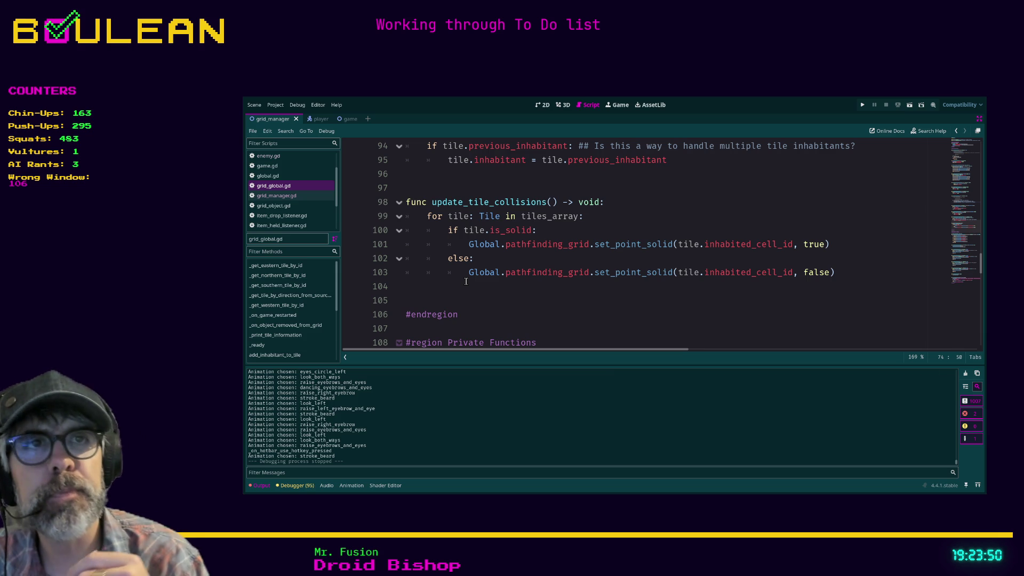
pyautogui.click(465, 281)
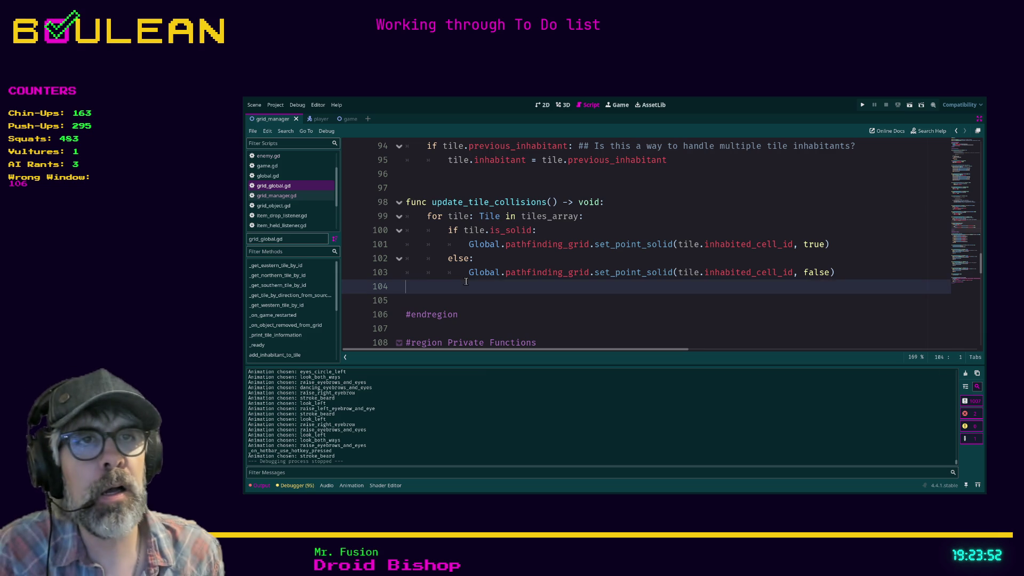
# Step: Start a new loop 'for tile: Tile in tile_dict:' on line 104 of update_tile_collisions
pyautogui.press('Tab')
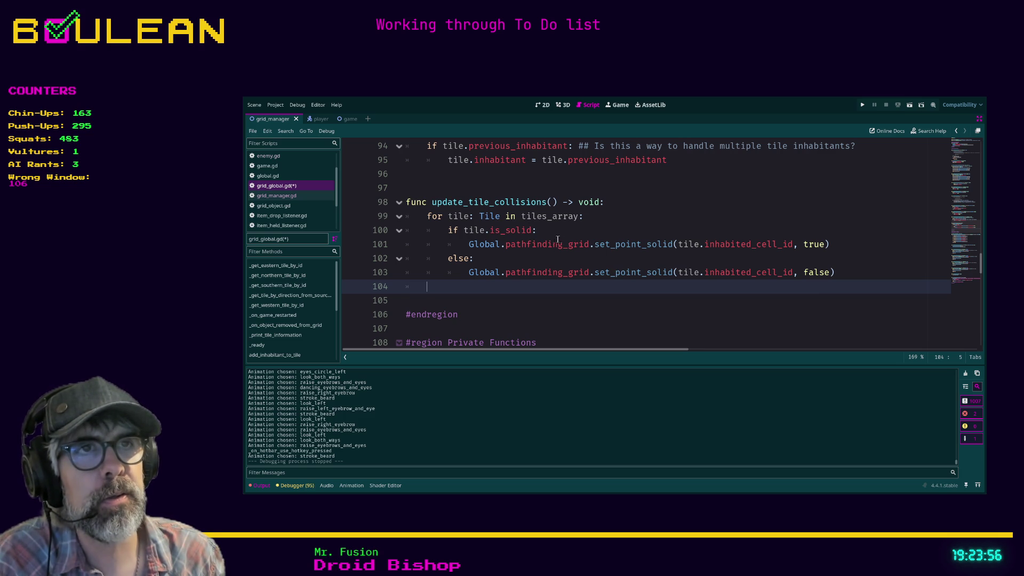
pyautogui.write('f')
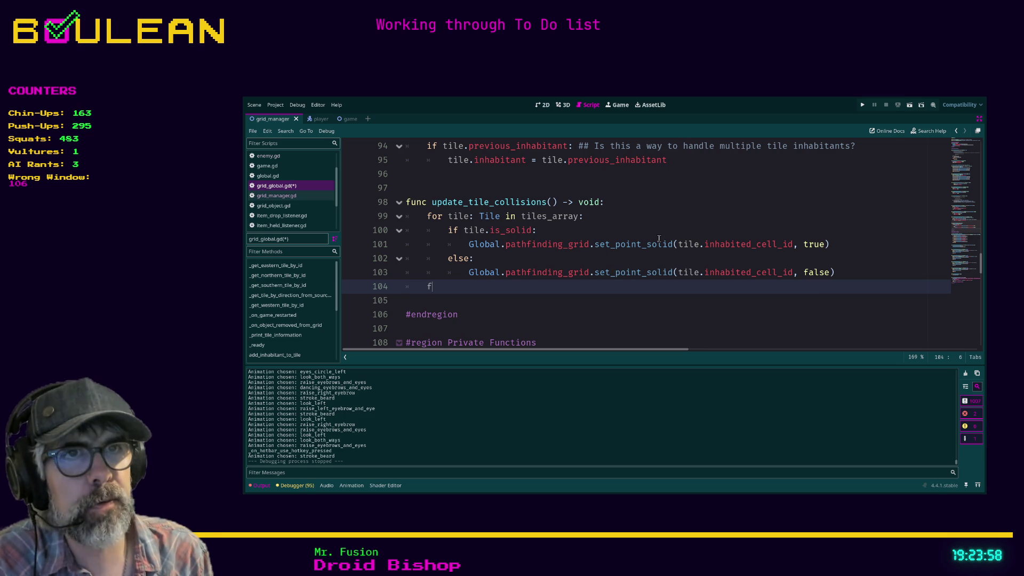
pyautogui.write('or tile in tile')
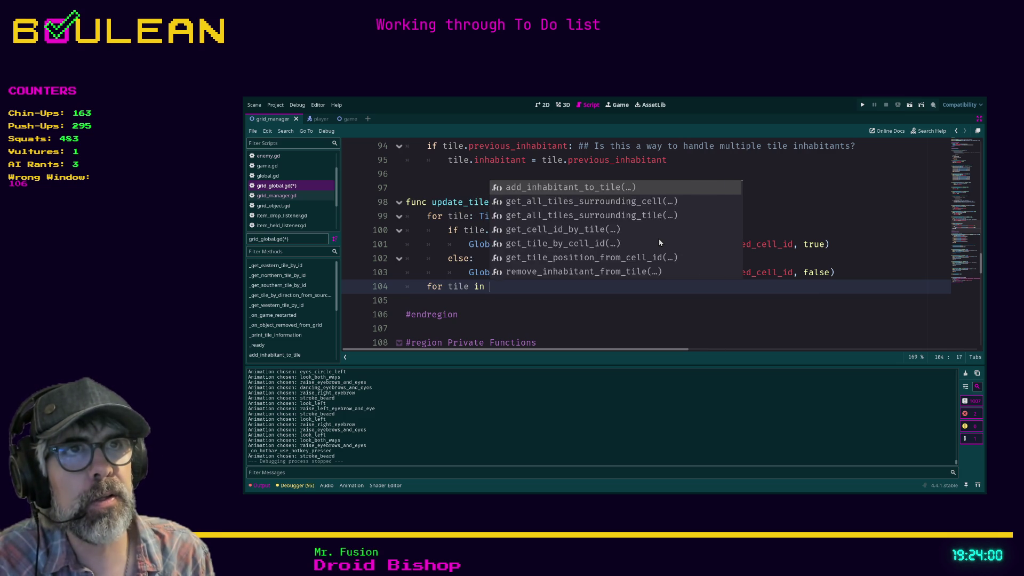
pyautogui.press('Down')
pyautogui.press('Return')
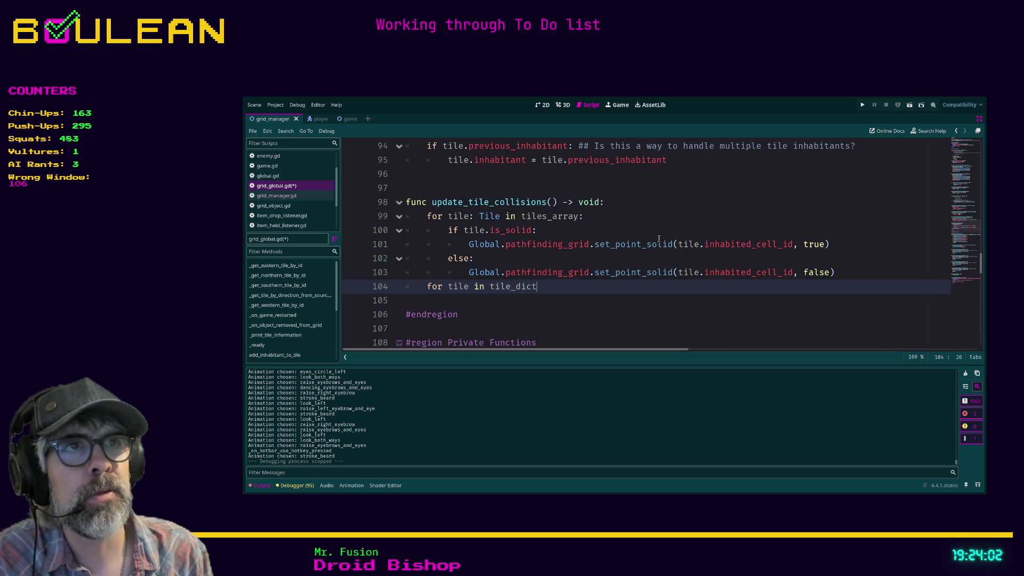
pyautogui.write(':')
pyautogui.press('Return')
pyautogui.write('i')
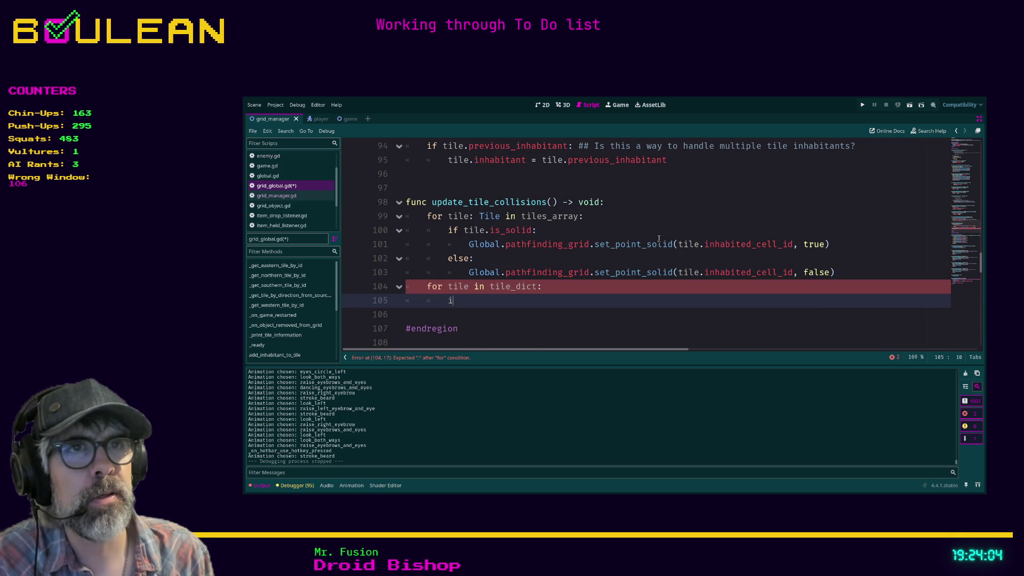
pyautogui.write('f tile.is')
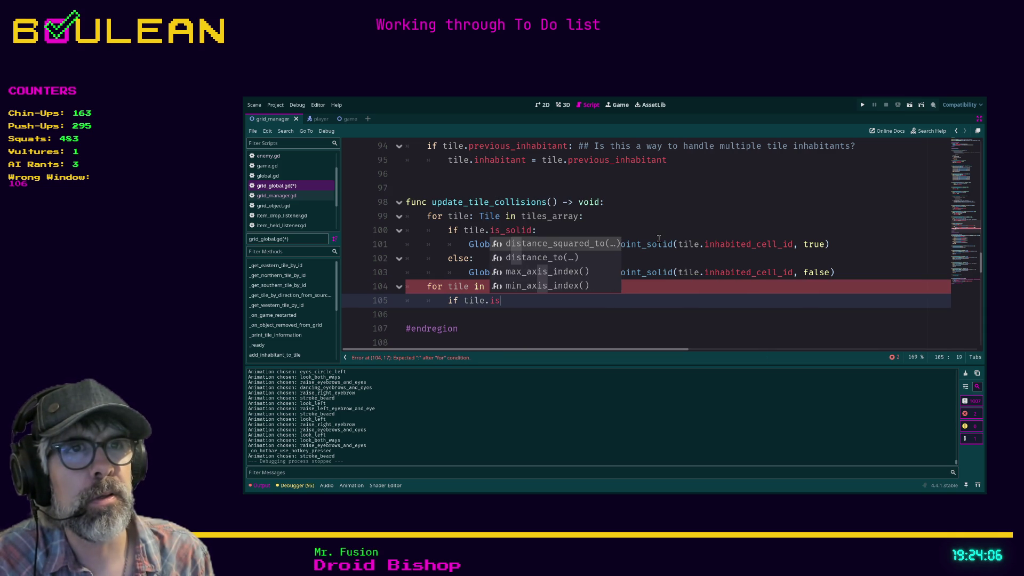
pyautogui.write('_s')
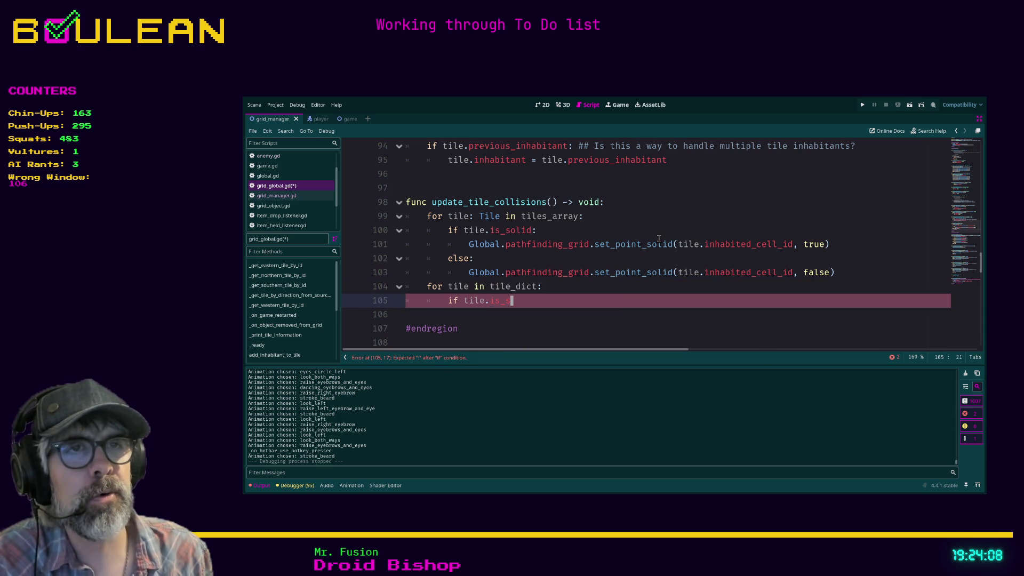
pyautogui.press('Up')
pyautogui.press('Left')
pyautogui.press('Left')
pyautogui.press('Left')
pyautogui.press('Right')
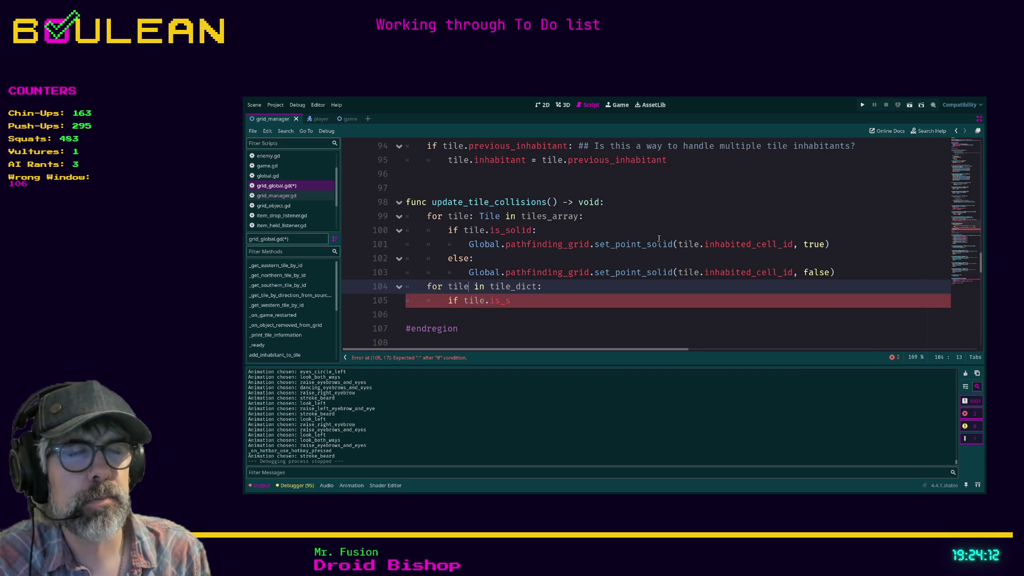
pyautogui.write(': Tile')
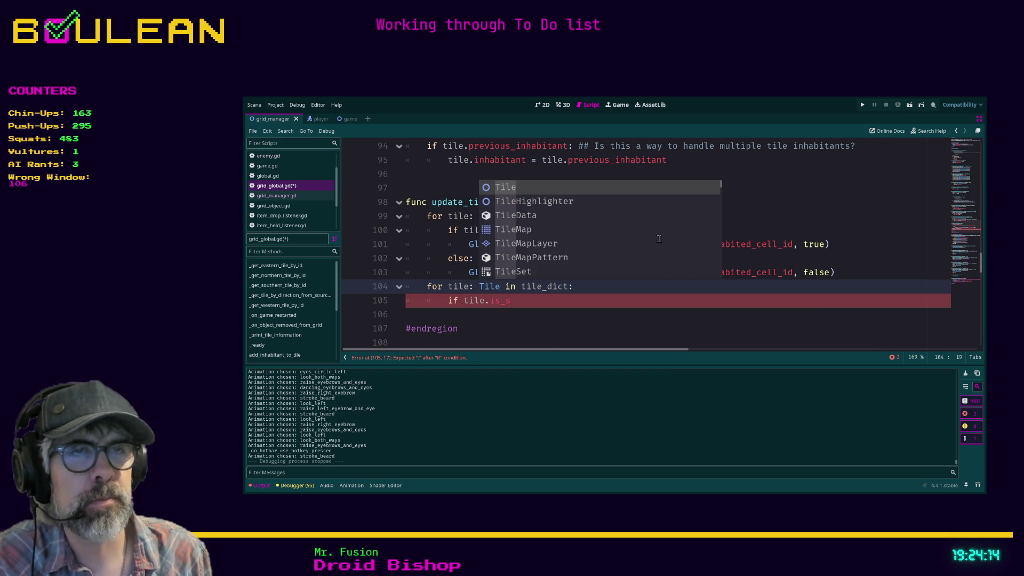
# Step: Add 'if tile.is_solid:' with the set_point_solid true call pasted from line 101
pyautogui.press('Down')
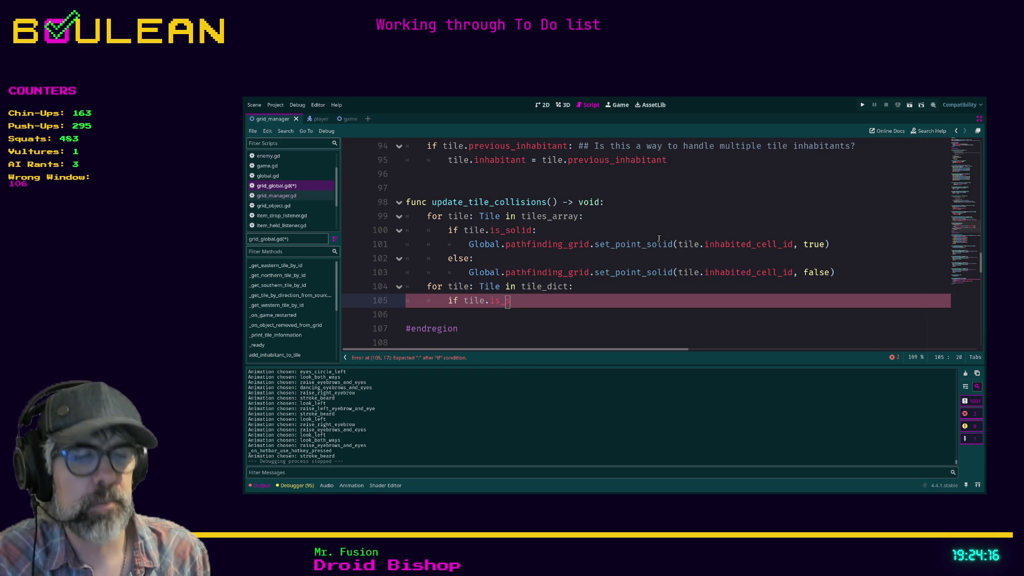
pyautogui.press('BackSpace')
pyautogui.press('BackSpace')
pyautogui.press('BackSpace')
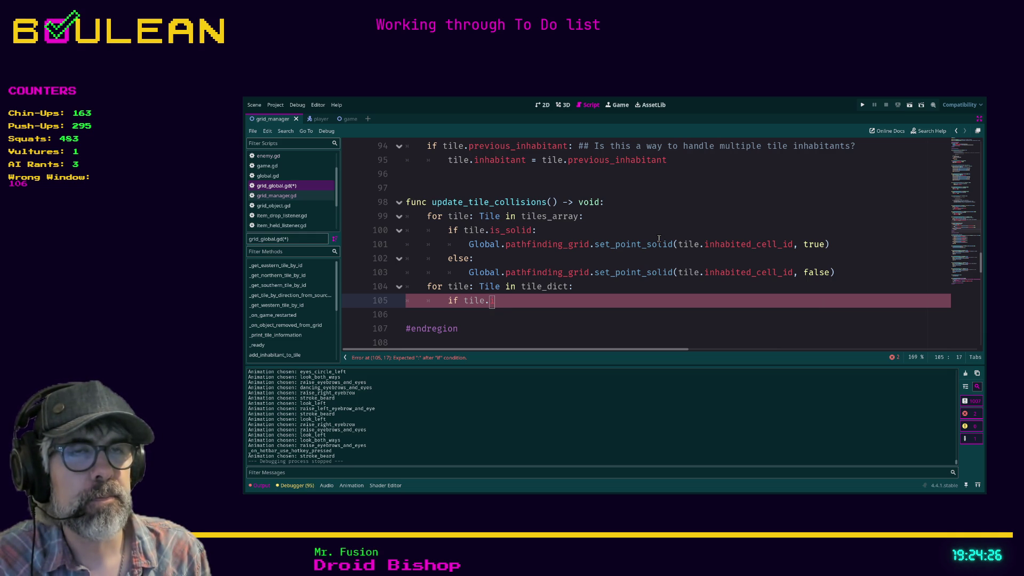
pyautogui.write('i')
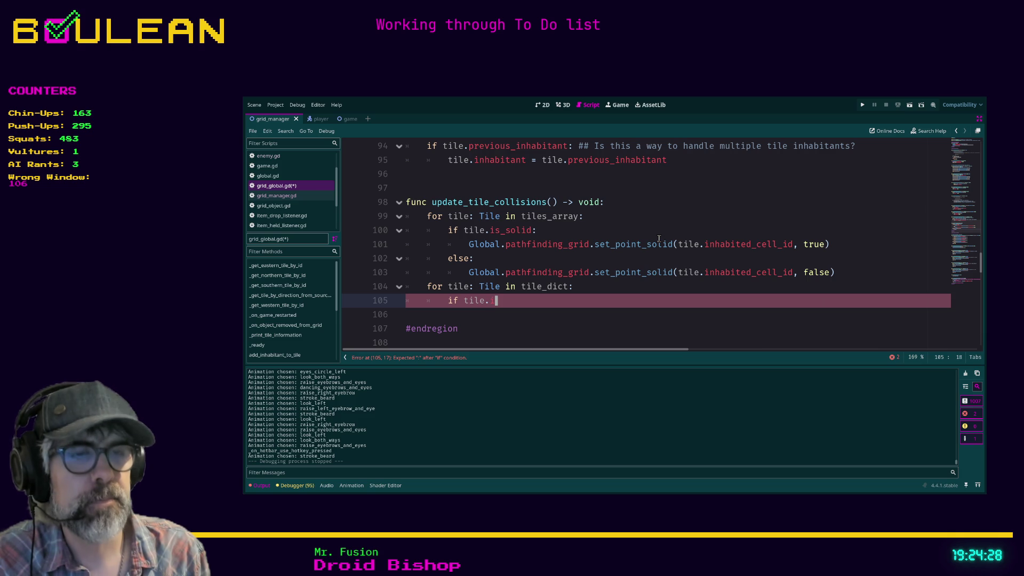
pyautogui.write('s')
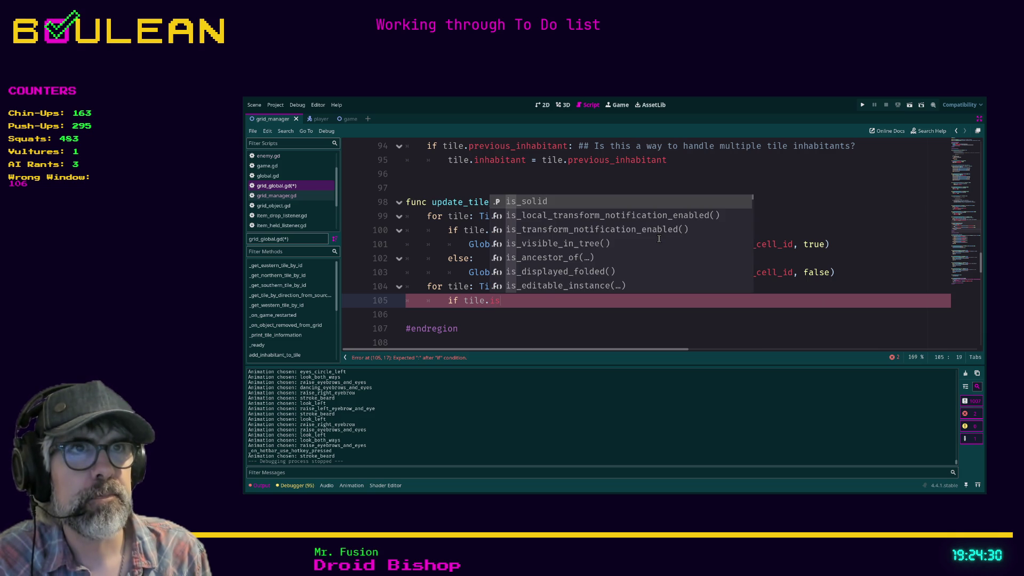
pyautogui.press('Return')
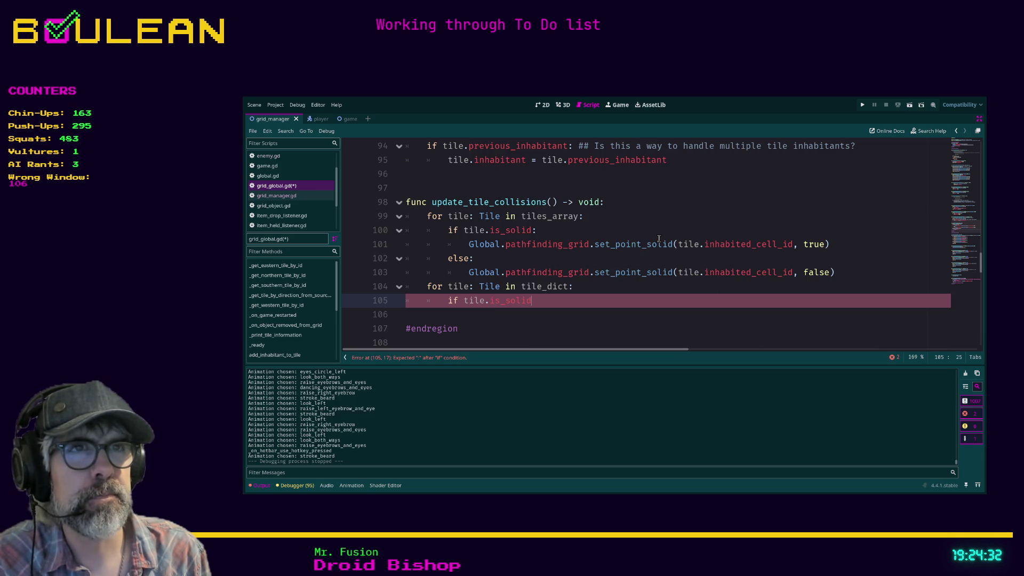
pyautogui.write(':')
pyautogui.press('Return')
pyautogui.write('Global.pat')
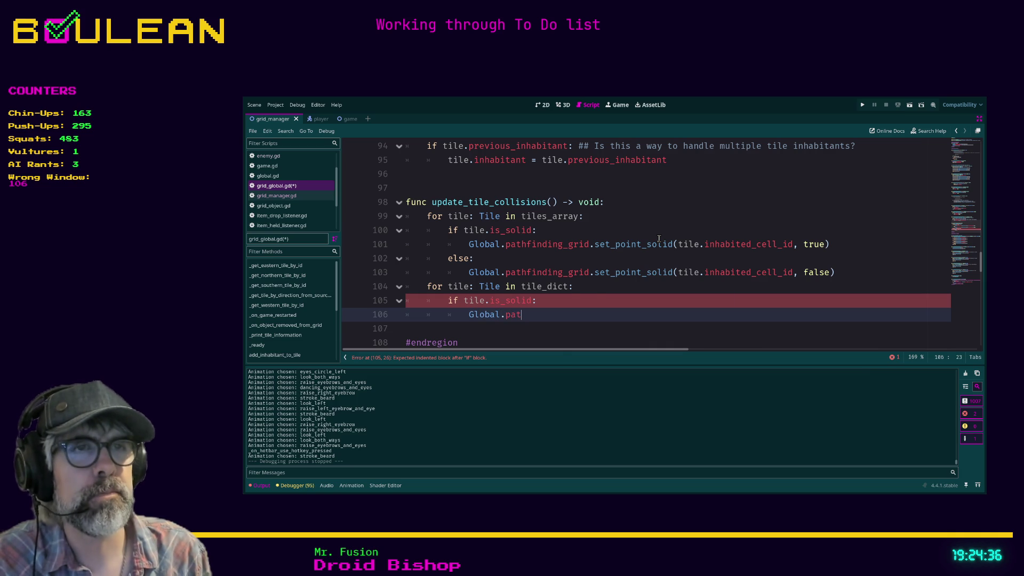
pyautogui.moveTo(831, 244); pyautogui.dragTo(466, 243)
pyautogui.hotkey('ctrl', 'c')
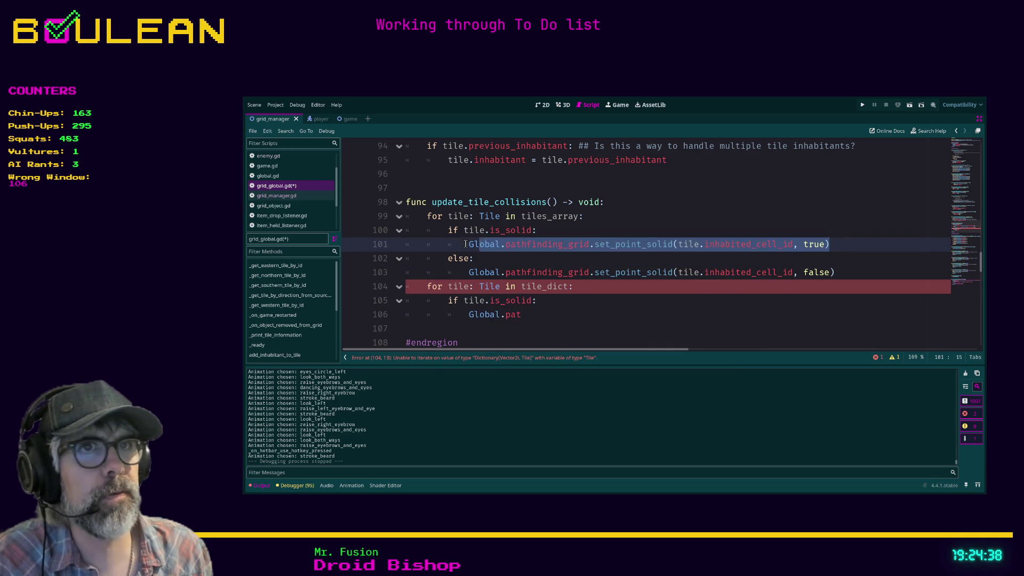
pyautogui.moveTo(468, 315); pyautogui.dragTo(535, 316)
pyautogui.hotkey('ctrl', 'v')
# Step: Add an else branch with the set_point_solid false call copied from line 103
pyautogui.moveTo(840, 274); pyautogui.dragTo(468, 273)
pyautogui.hotkey('ctrl', 'c')
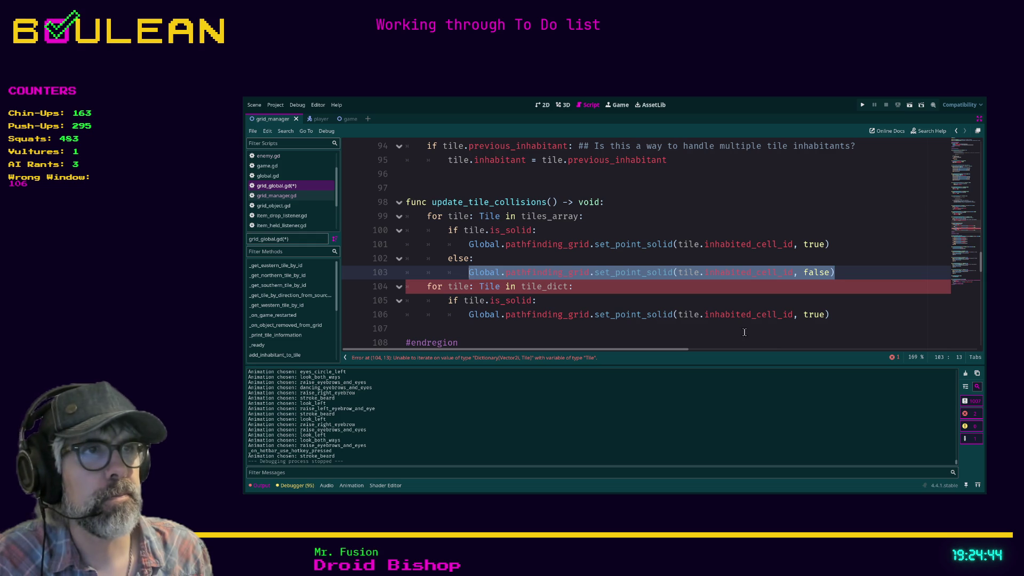
pyautogui.click(744, 332)
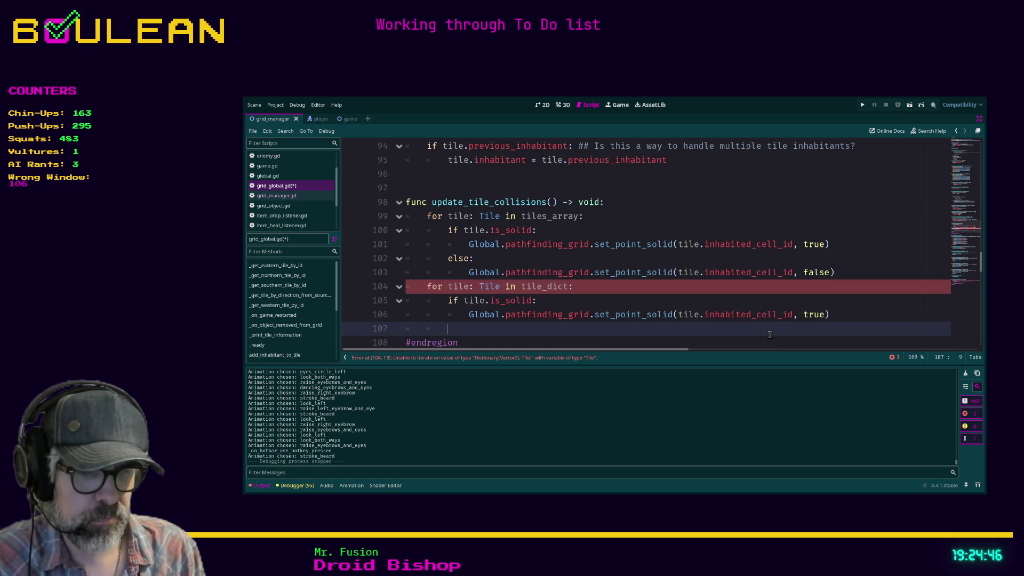
pyautogui.write('else:')
pyautogui.press('Return')
pyautogui.hotkey('ctrl', 'v')
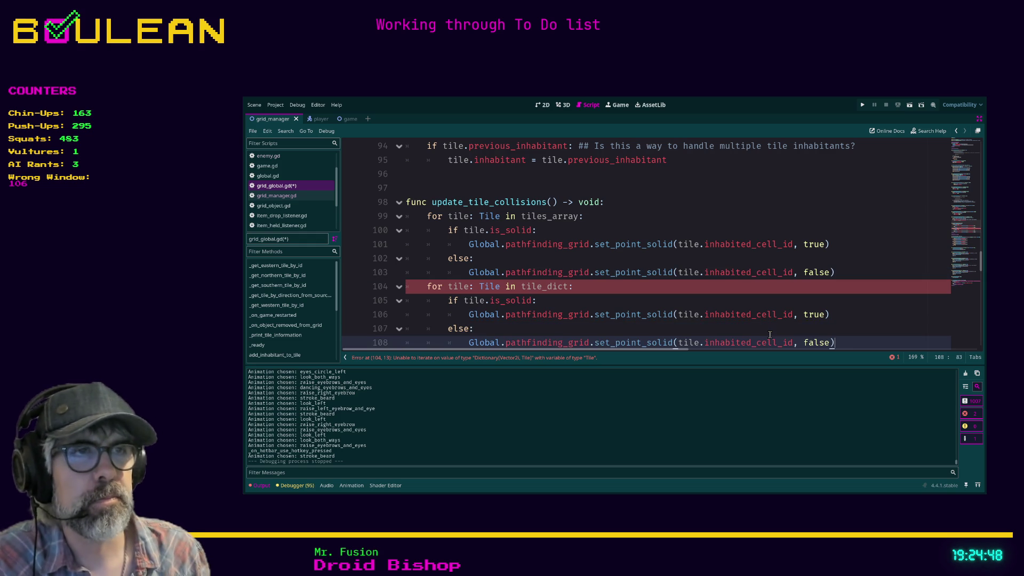
pyautogui.scroll(-1, 614, 295)
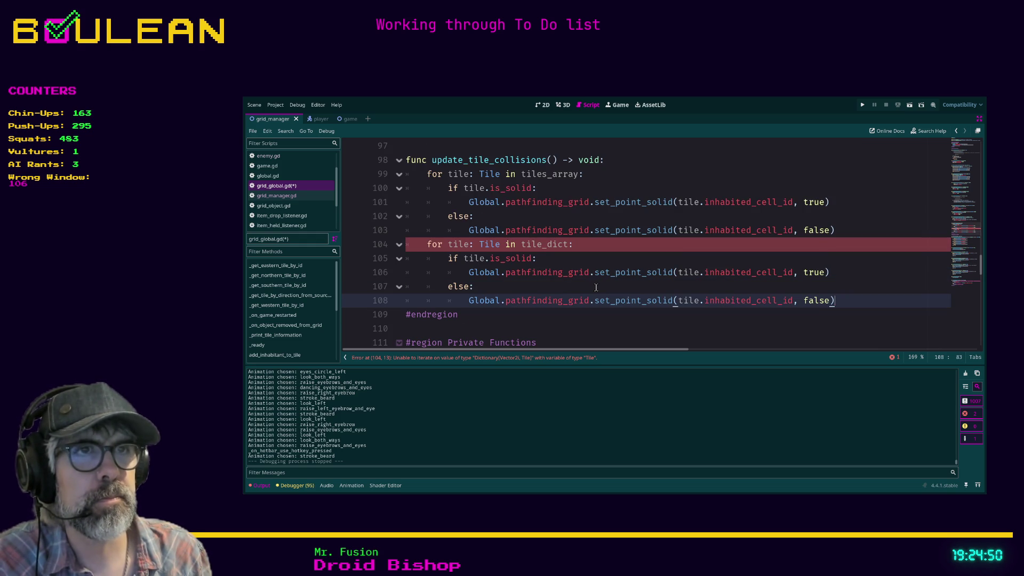
pyautogui.click(842, 230)
# Step: Comment out the old tiles_array loop (lines 99–103) and change the header to 'for cell_id: Vector2i in tile_dict'
pyautogui.moveTo(843, 230)
pyautogui.mouseDown()
pyautogui.moveTo(427, 203)
pyautogui.moveTo(402, 185)
pyautogui.mouseUp()
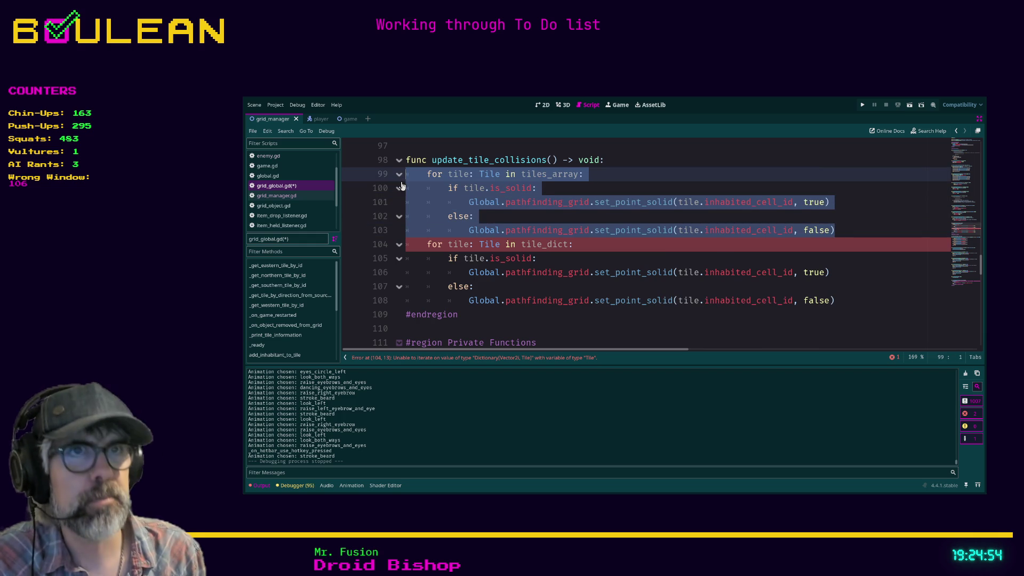
pyautogui.hotkey('ctrl', 'k')
pyautogui.click(585, 258)
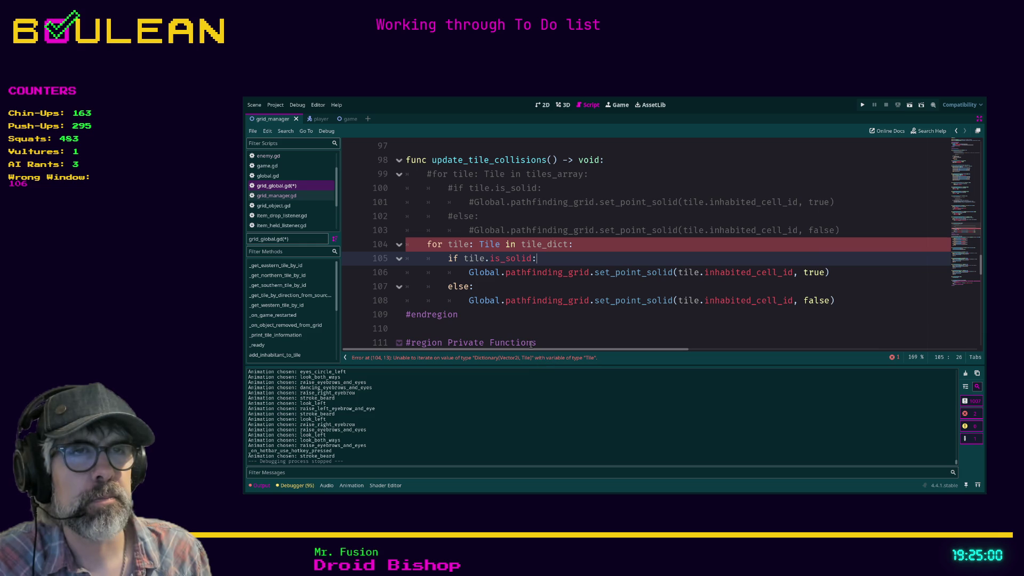
pyautogui.click(486, 244)
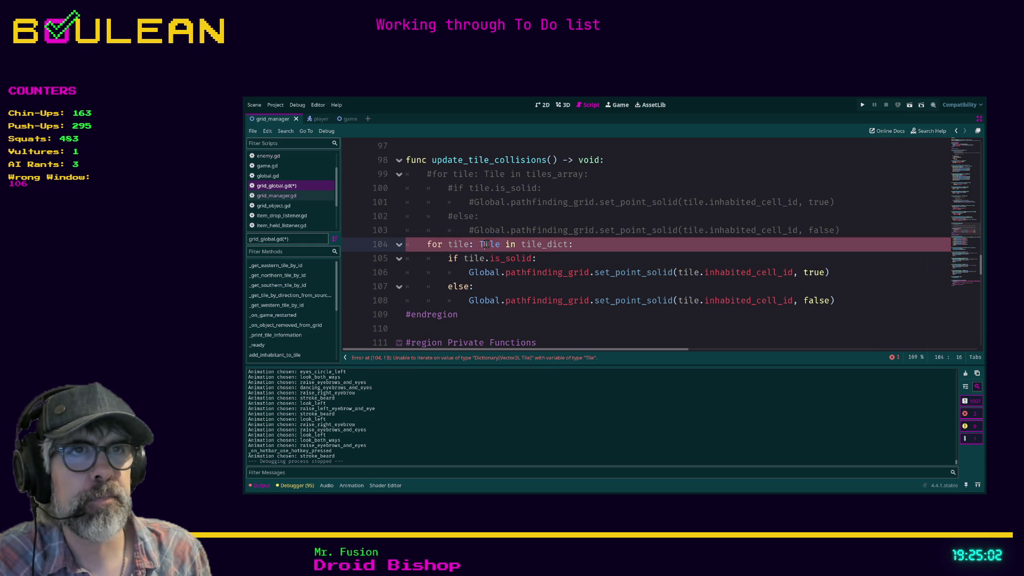
pyautogui.doubleClick(485, 244)
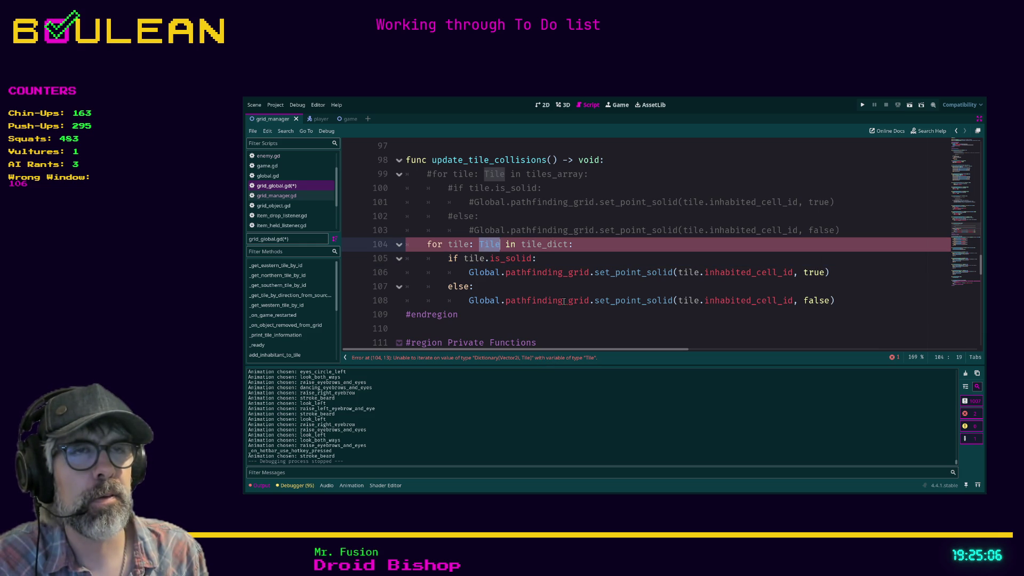
pyautogui.write('Vector2i')
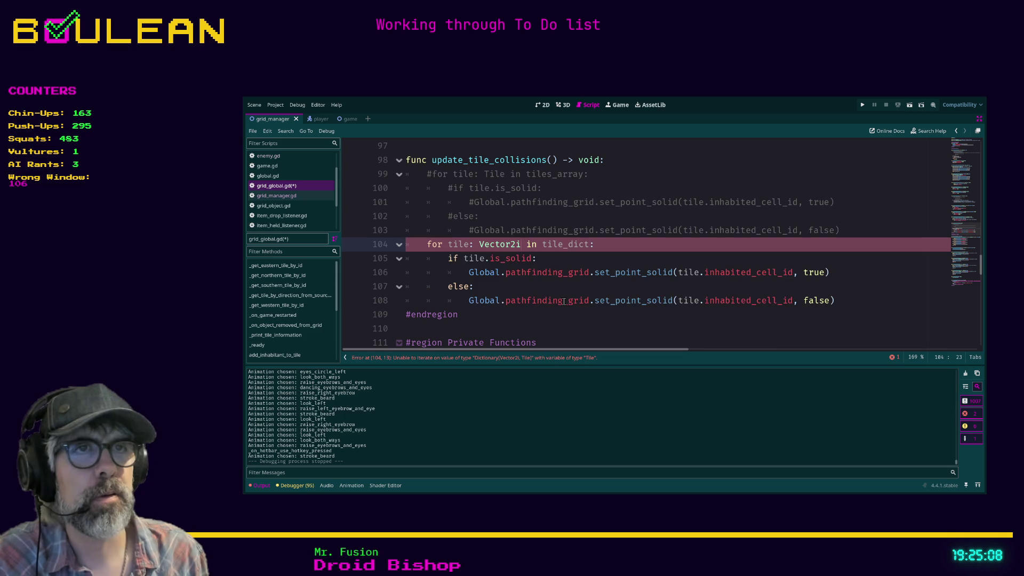
pyautogui.doubleClick(457, 244)
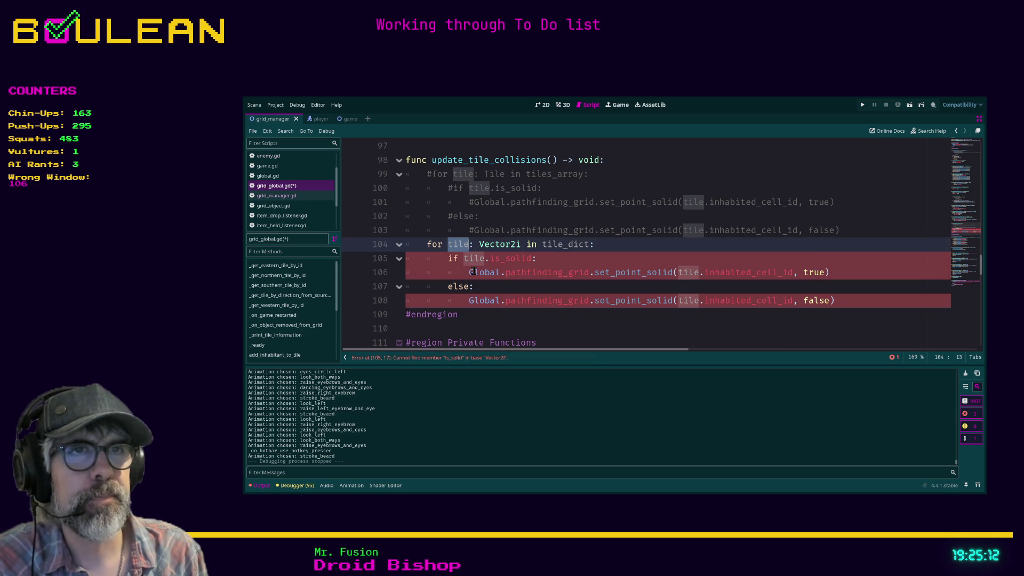
pyautogui.write('cell_')
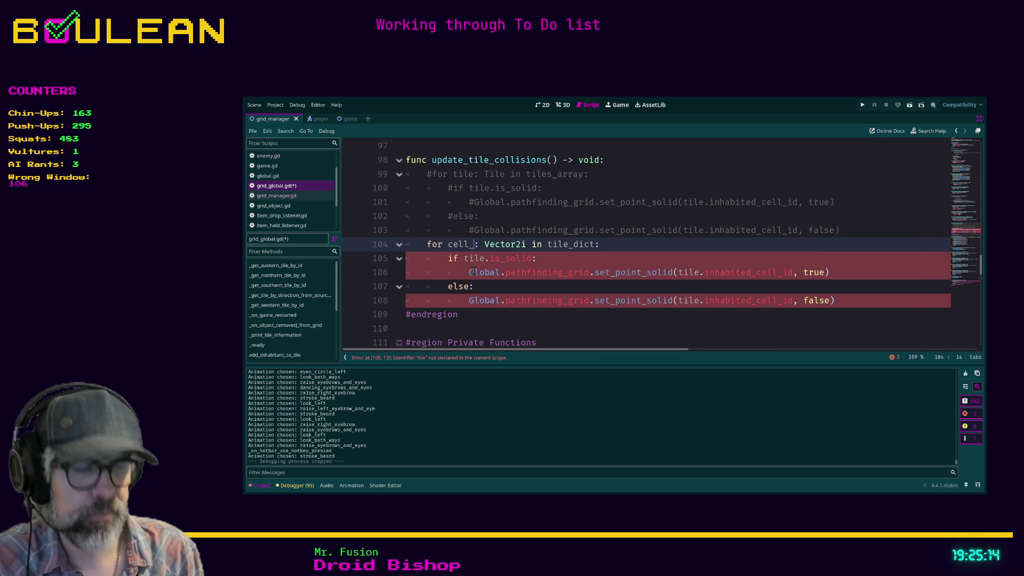
pyautogui.write('id')
pyautogui.click(553, 257)
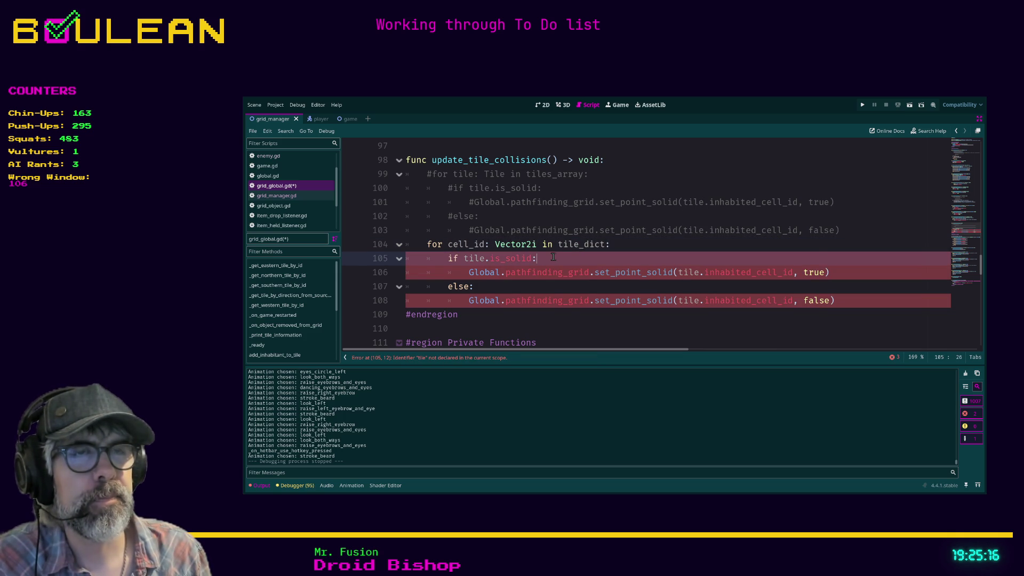
pyautogui.doubleClick(469, 259)
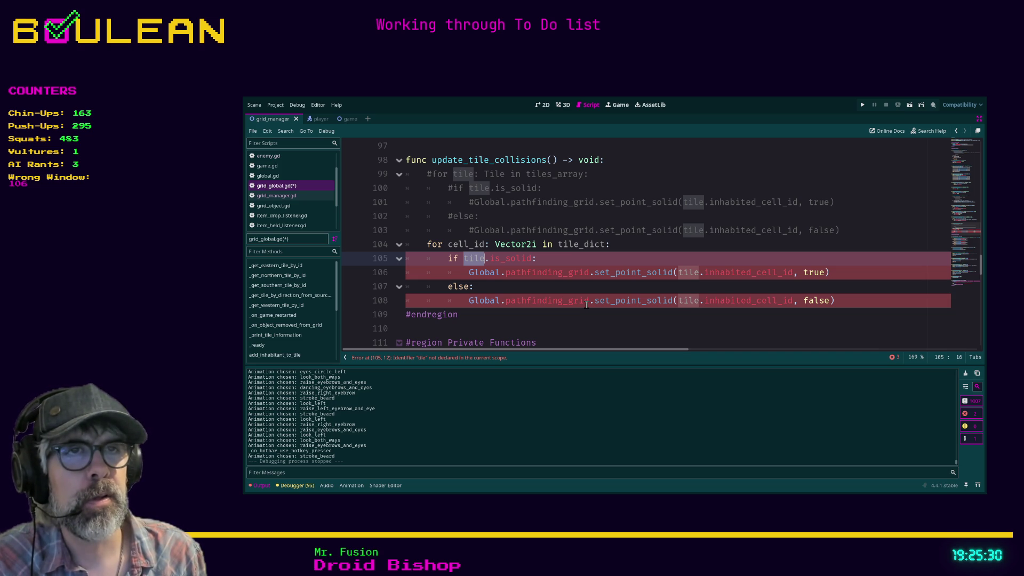
# Step: Insert a new line 'if tile_dict[cell_id].is_solid' above the old condition using autocomplete
pyautogui.press('Left')
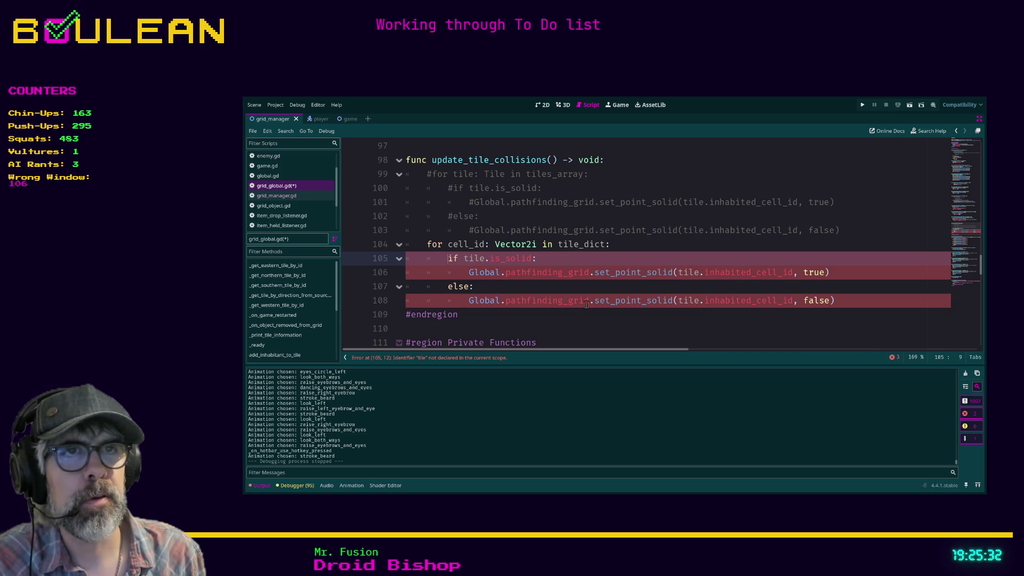
pyautogui.press('Return')
pyautogui.press('Up')
pyautogui.write('if ')
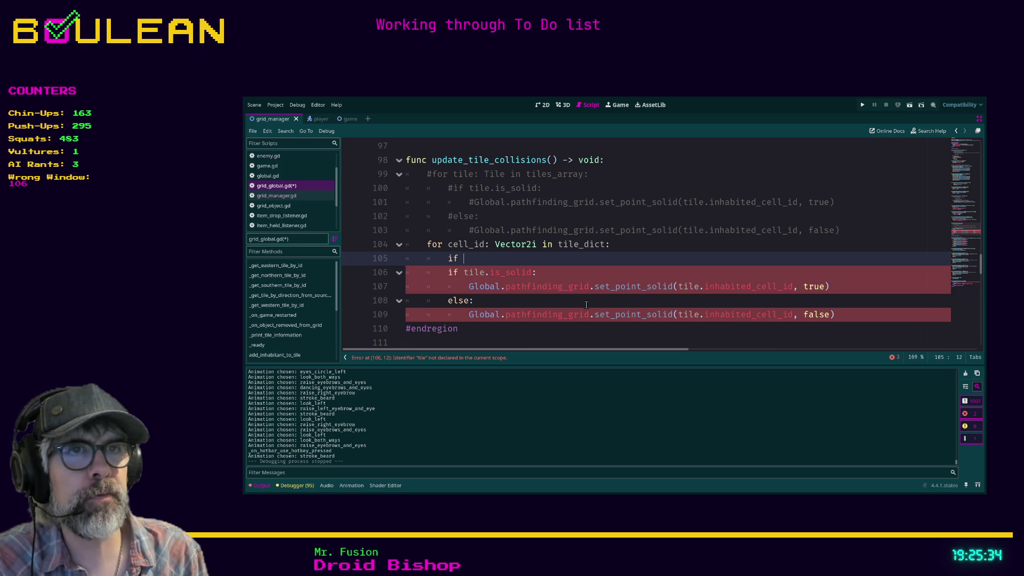
pyautogui.write('tile')
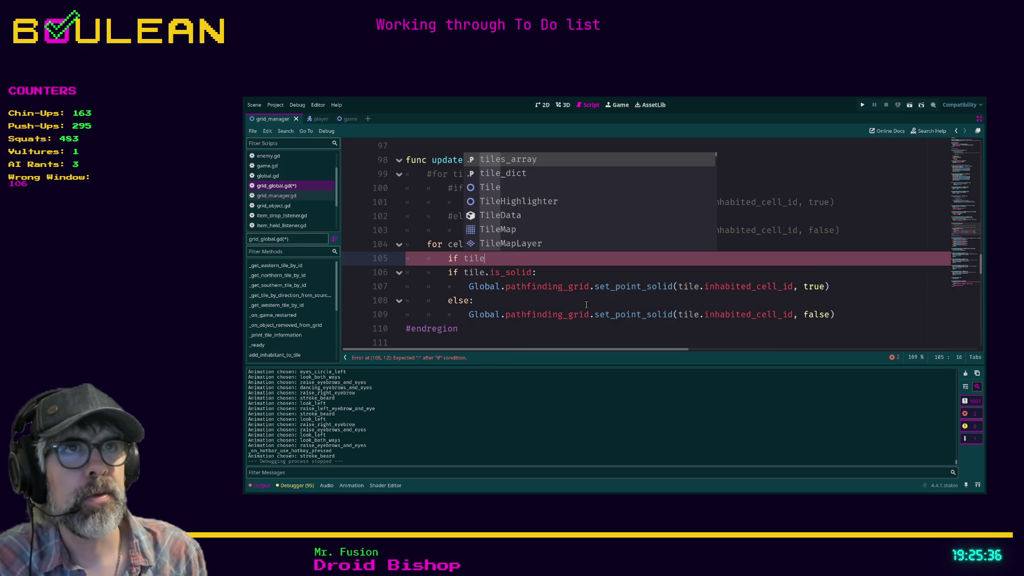
pyautogui.press('Down')
pyautogui.press('Return')
pyautogui.write('[')
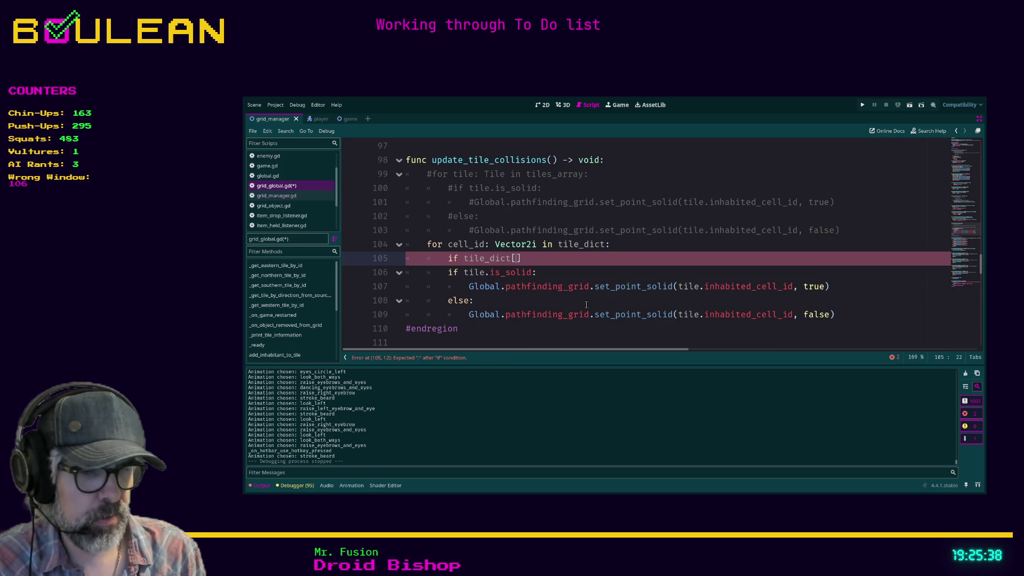
pyautogui.write('cell_i')
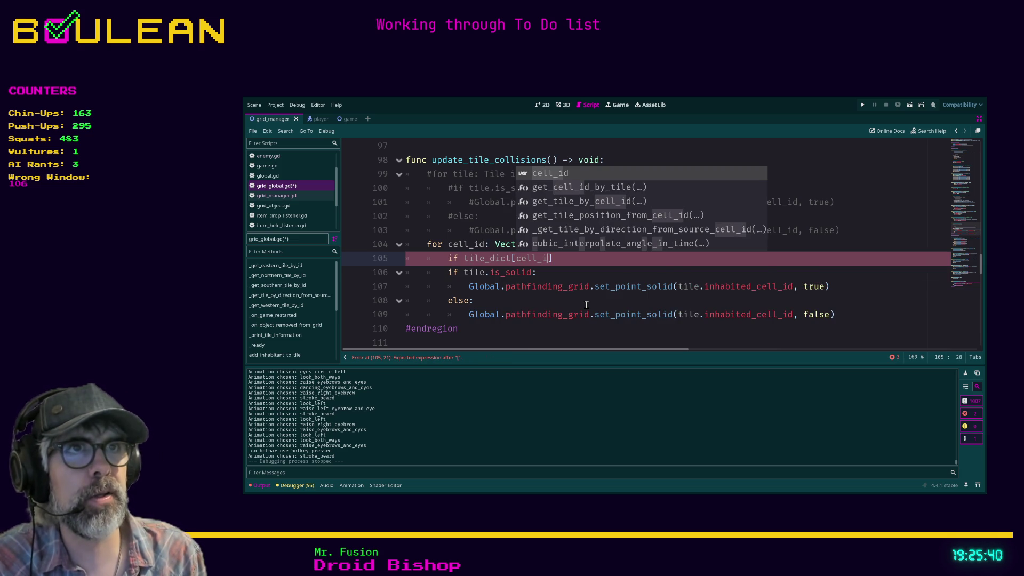
pyautogui.write('d]')
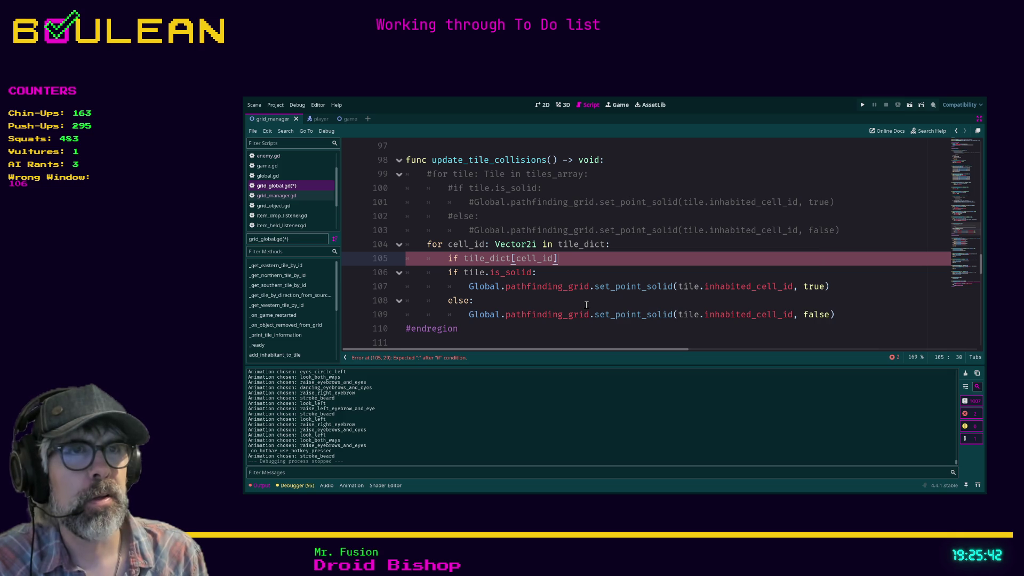
pyautogui.write('.is_solid:')
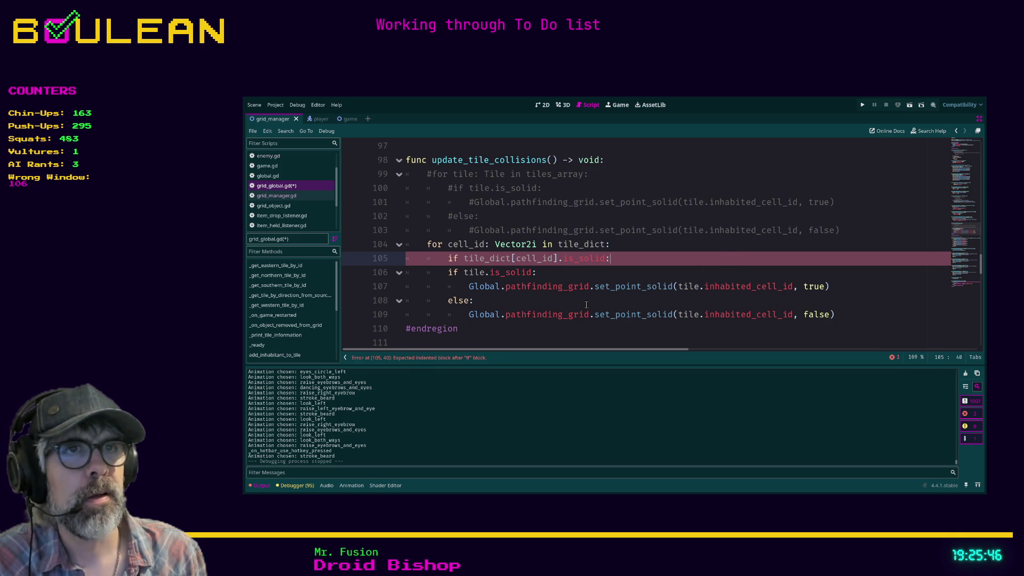
# Step: Move the true-case set_point_solid line under the new condition and delete the old 'if tile.is_solid:' line
pyautogui.click(564, 287)
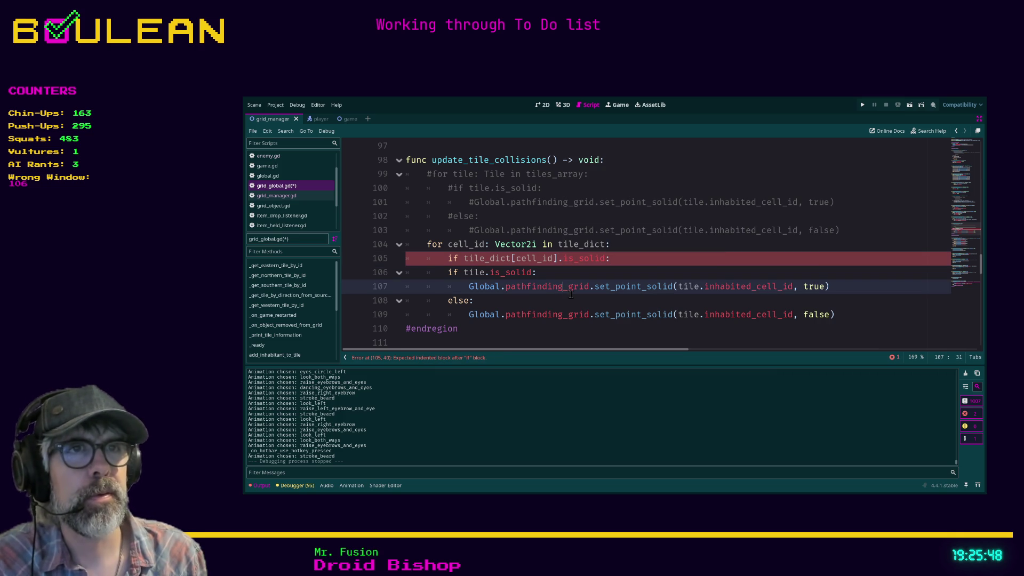
pyautogui.hotkey('alt', 'Up')
pyautogui.press('Down')
pyautogui.hotkey('shift', 'Home')
pyautogui.hotkey('shift', 'Home')
pyautogui.press('BackSpace')
pyautogui.press('BackSpace')
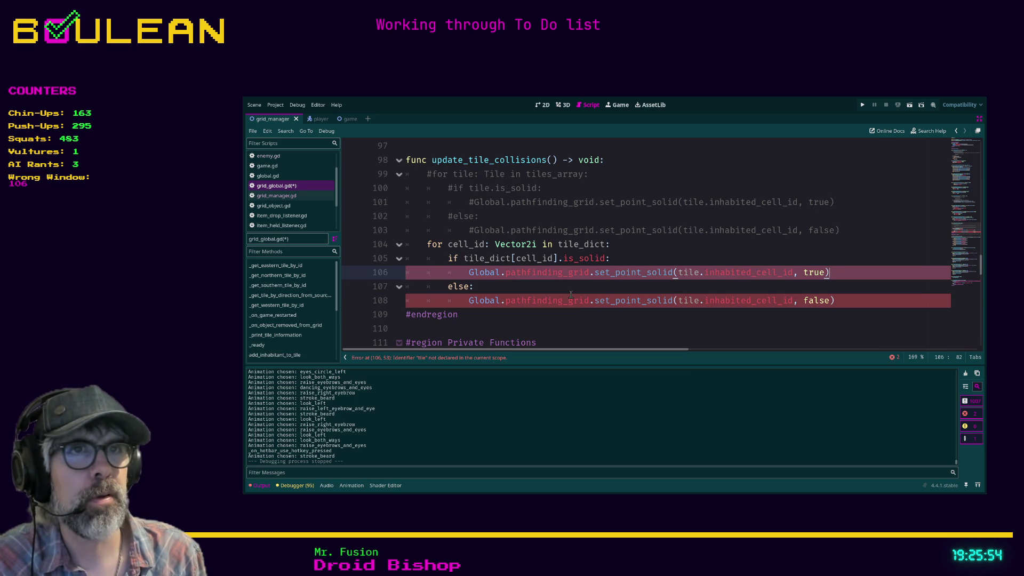
pyautogui.press('Down')
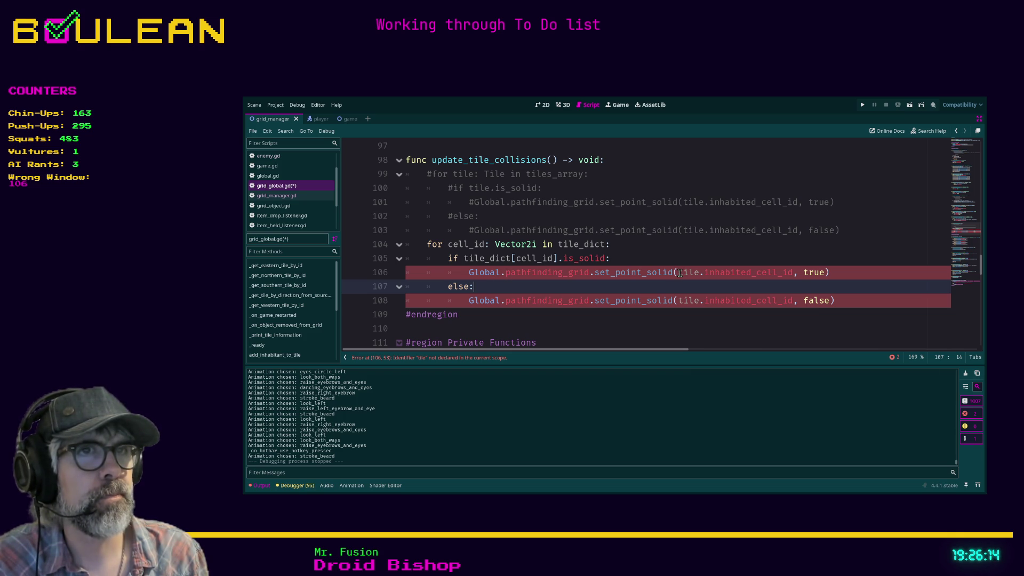
# Step: Change 'tile' to 'tile_dict[cell_id]' in both set_point_solid calls
pyautogui.click(681, 273)
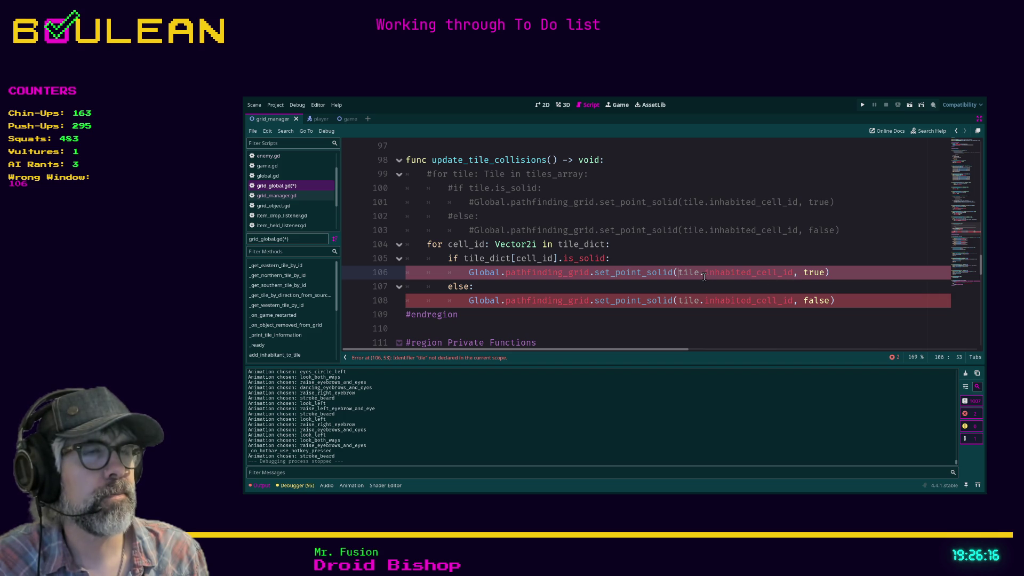
pyautogui.click(699, 273)
pyautogui.write('_dic')
pyautogui.write('t[cel')
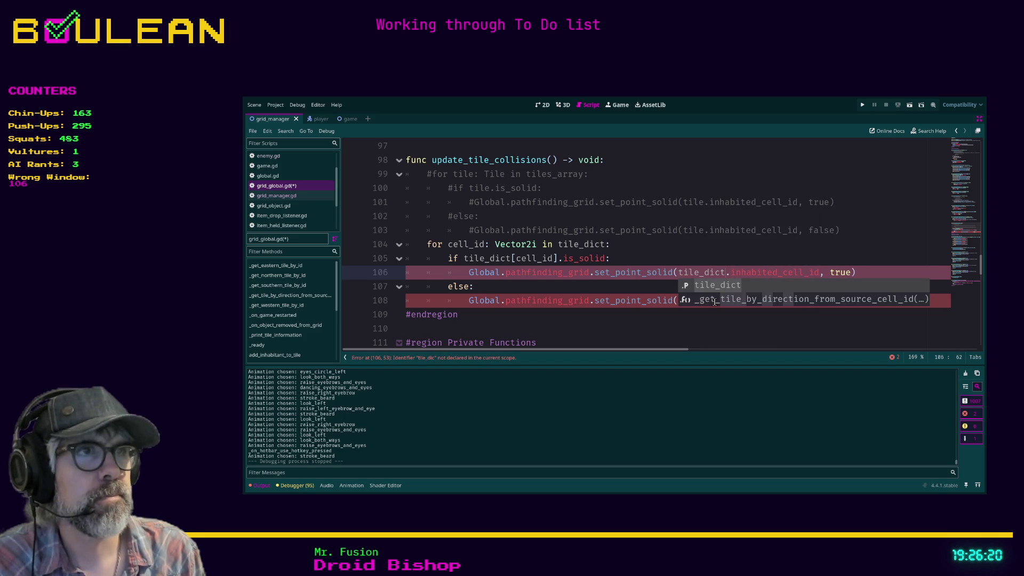
pyautogui.write('l_id')
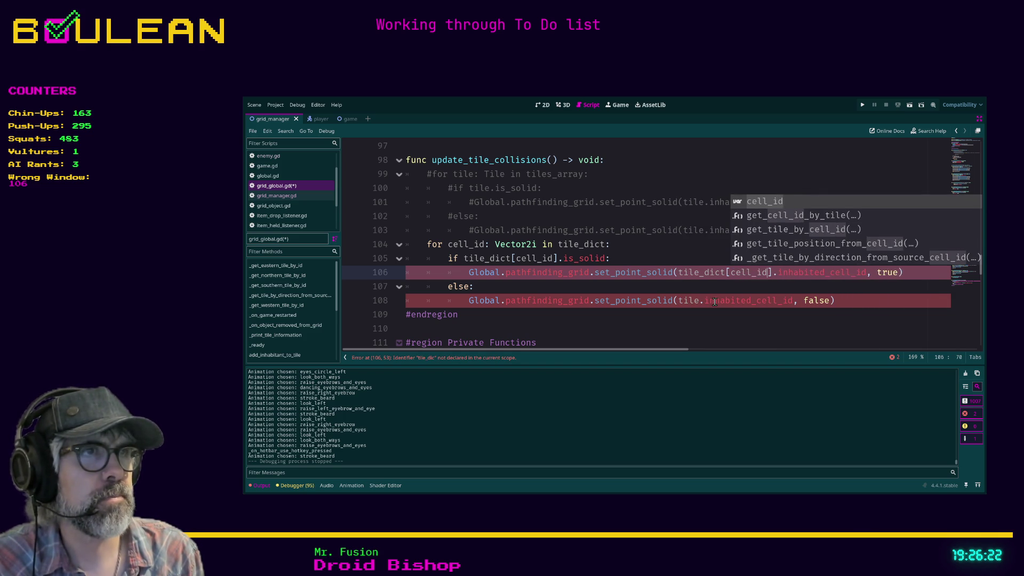
pyautogui.click(702, 301)
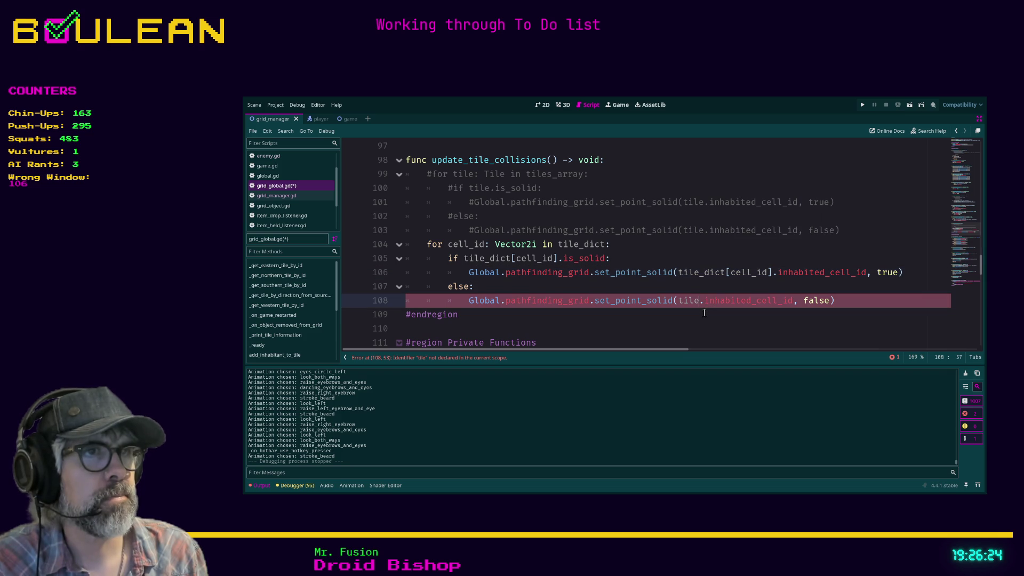
pyautogui.write('_dict[cell')
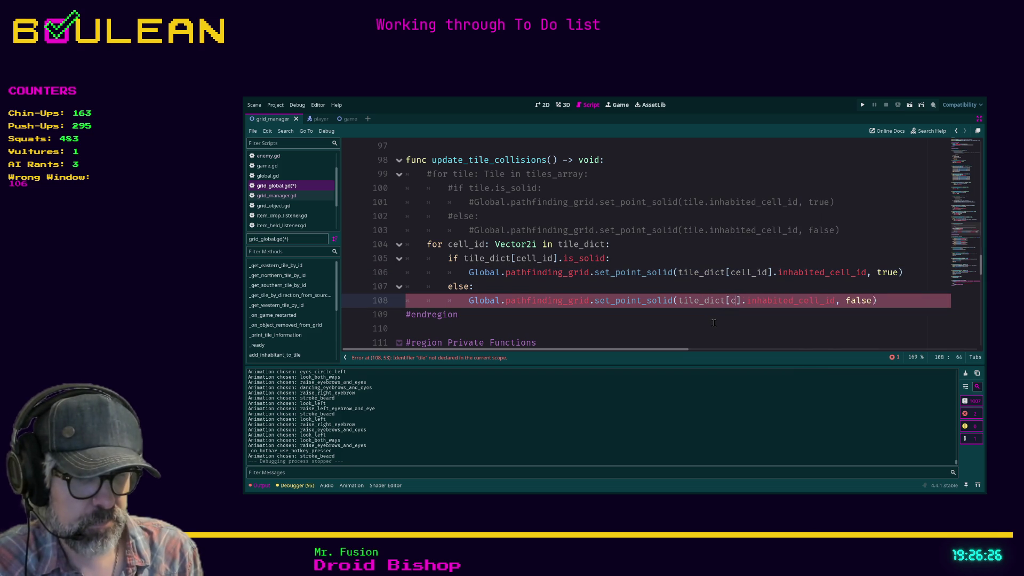
pyautogui.write('_id]')
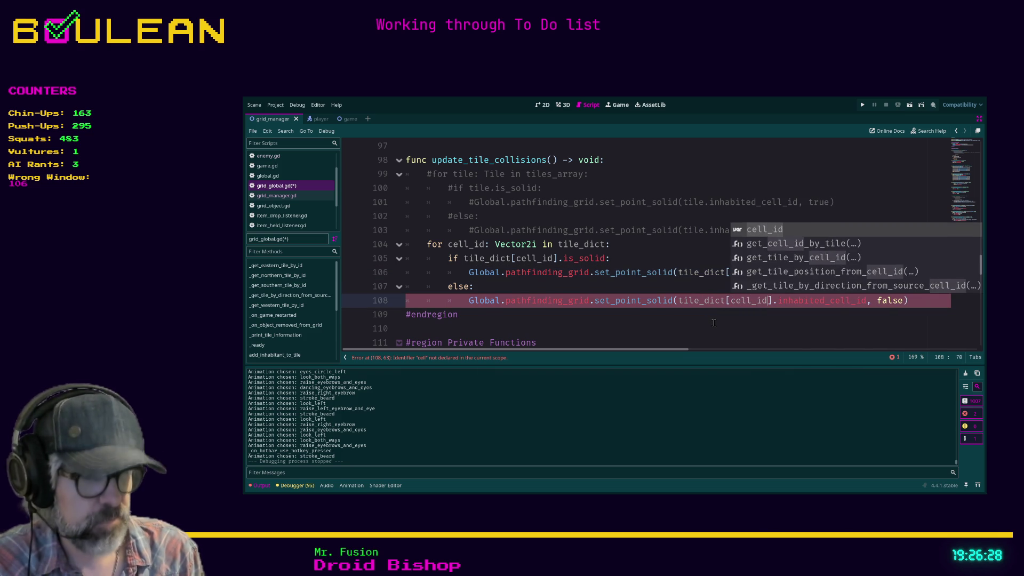
pyautogui.click(714, 323)
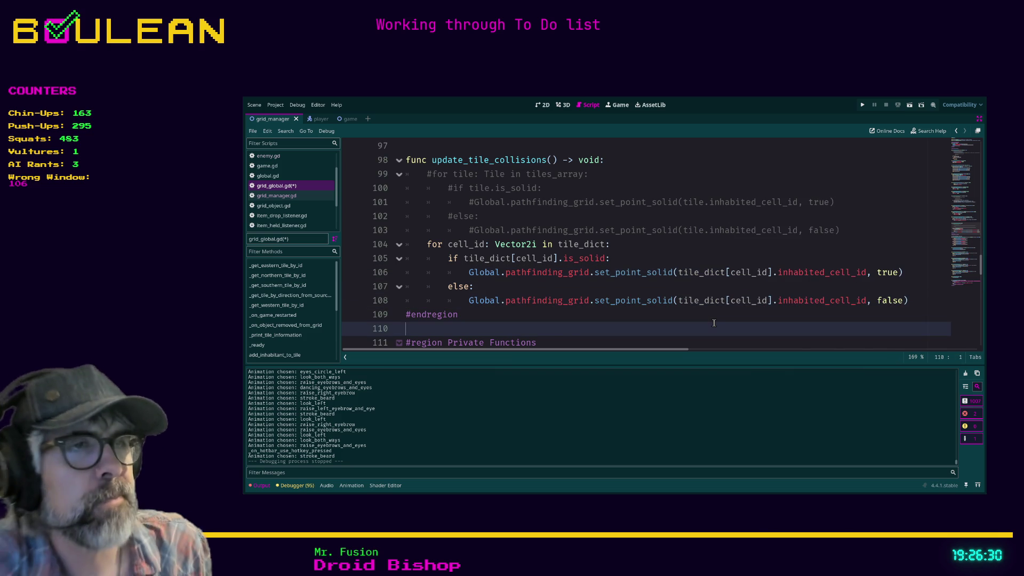
# Step: Save grid_global.gd with Ctrl+S
pyautogui.scroll(-1, 713, 323)
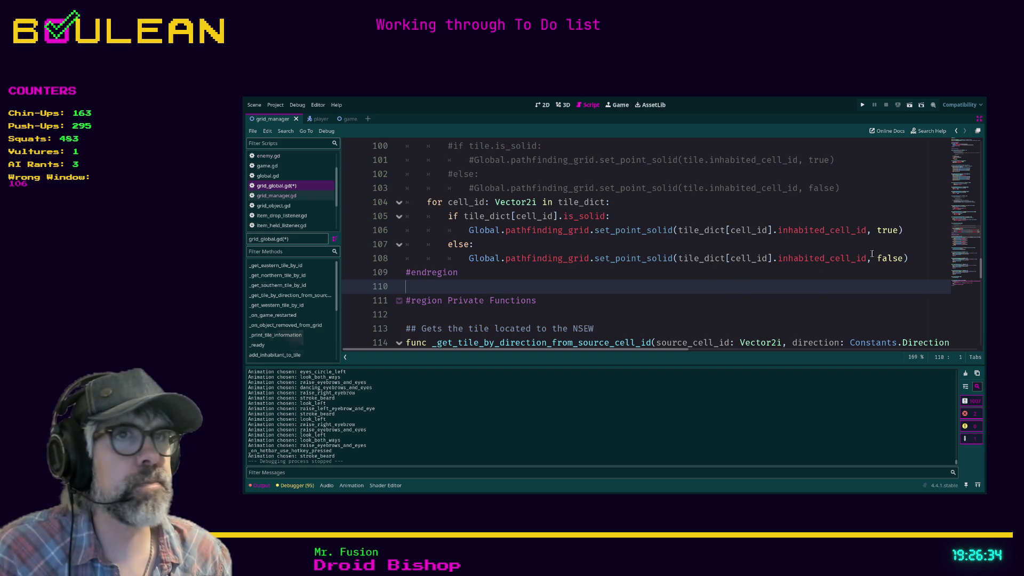
pyautogui.click(629, 275)
pyautogui.hotkey('ctrl', 's')
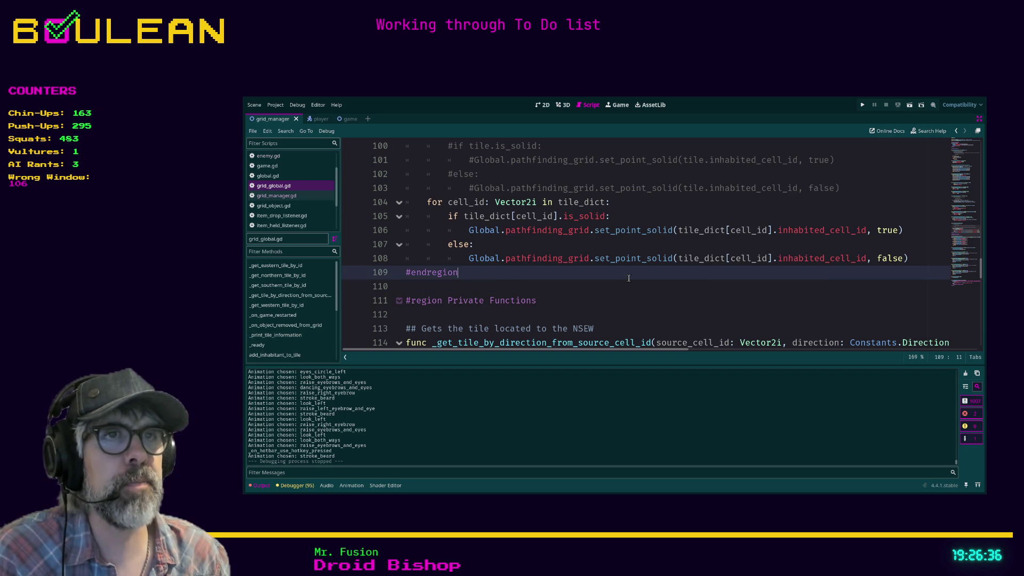
pyautogui.scroll(-1, 613, 272)
# Step: Scroll down to _get_northern_tile_by_id and place the cursor on its debug print line 134
pyautogui.scroll(-1, 593, 264)
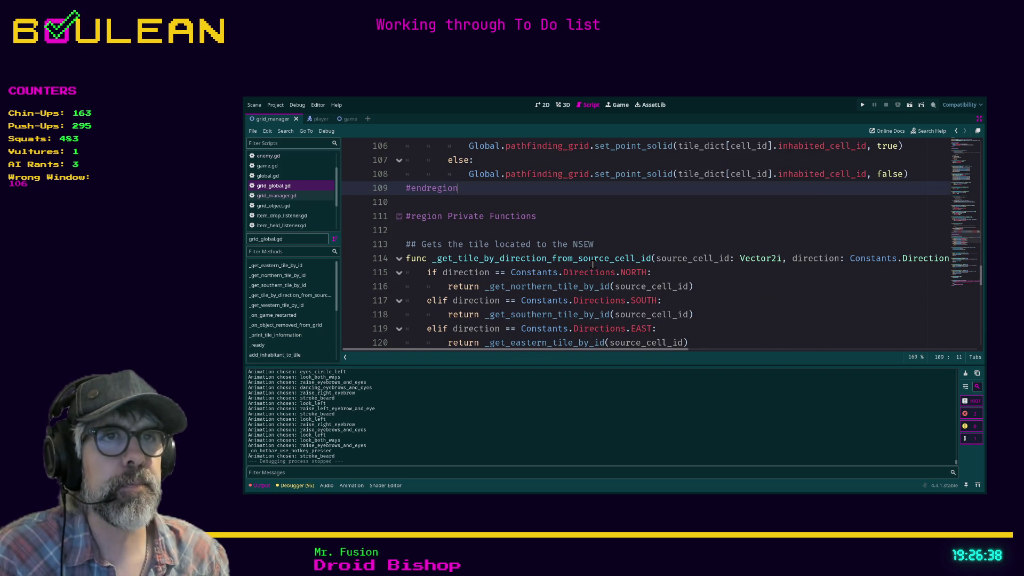
pyautogui.scroll(-1, 501, 259)
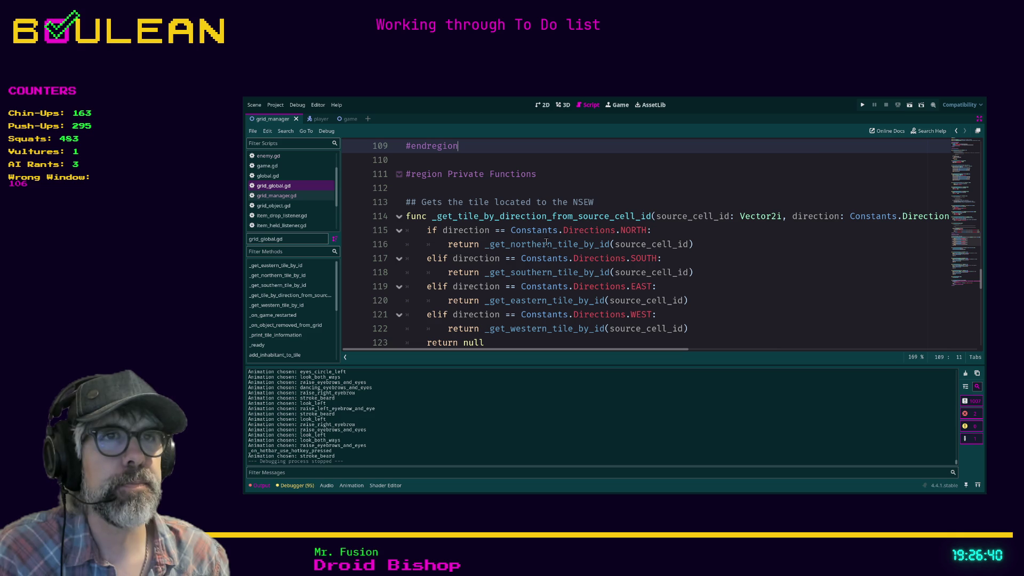
pyautogui.scroll(-1, 545, 243)
pyautogui.scroll(-2, 544, 244)
pyautogui.scroll(-1, 487, 257)
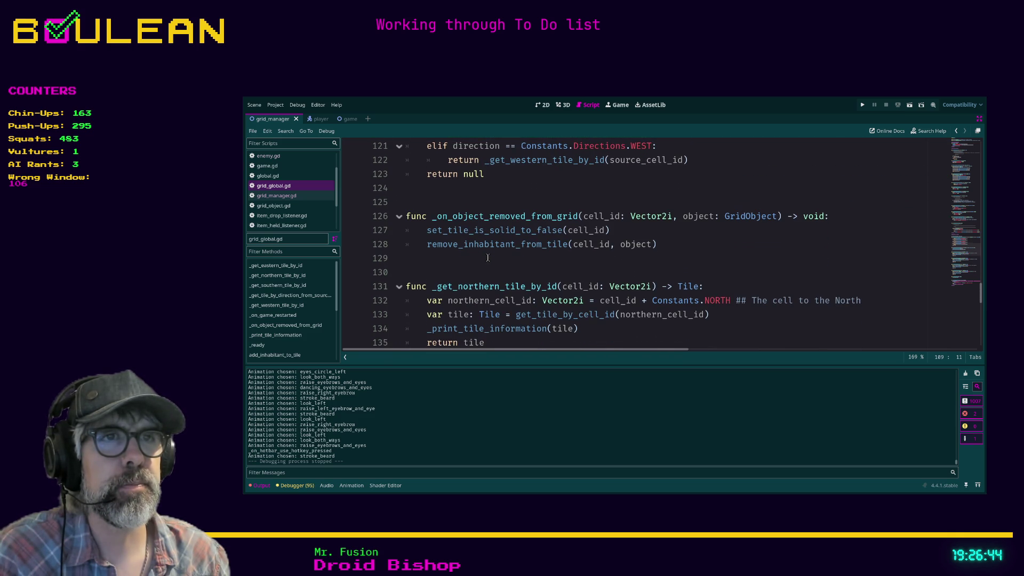
pyautogui.scroll(-1, 495, 261)
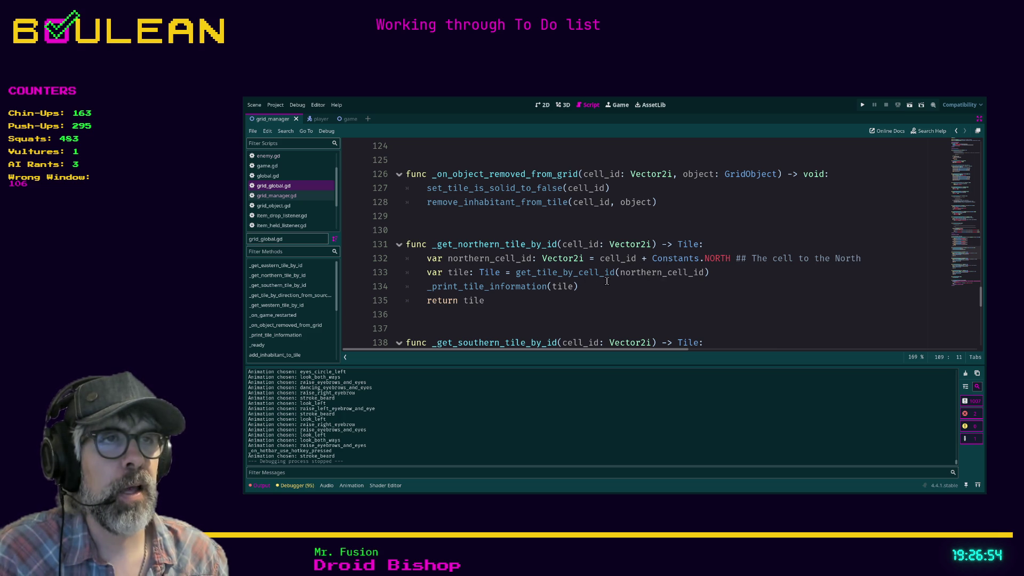
pyautogui.scroll(-1, 569, 294)
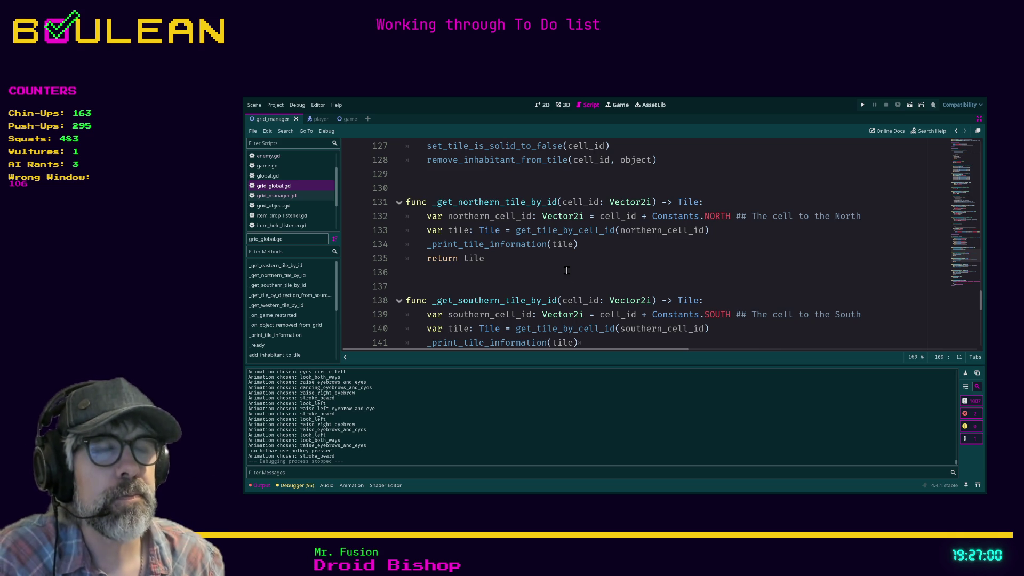
pyautogui.scroll(-1, 567, 270)
pyautogui.click(594, 202)
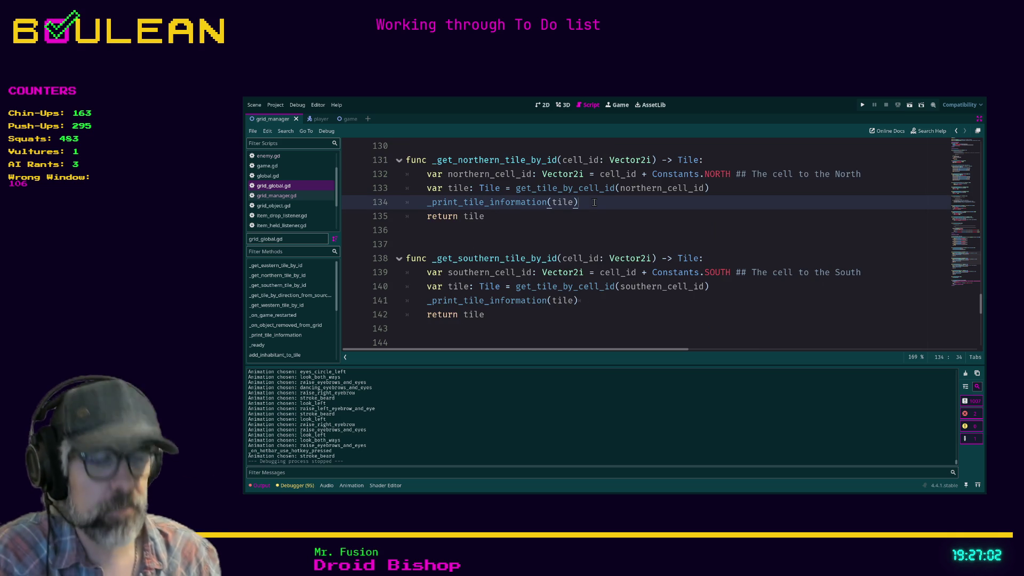
# Step: Comment out the _print_tile_information(tile) calls on lines 134, 141, 148 and 155 with Ctrl+K
pyautogui.hotkey('ctrl', 'k')
pyautogui.click(598, 301)
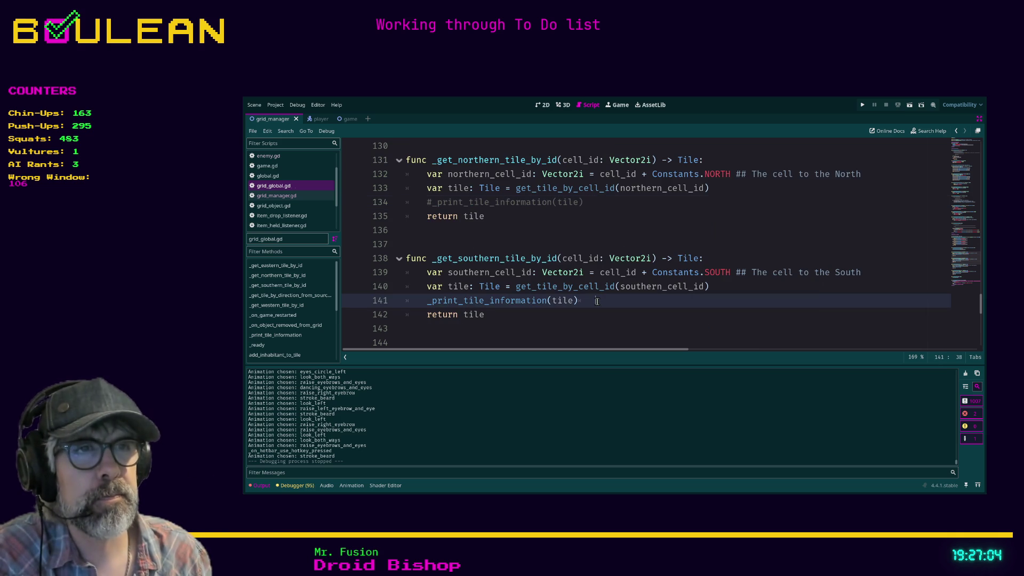
pyautogui.hotkey('ctrl', 'k')
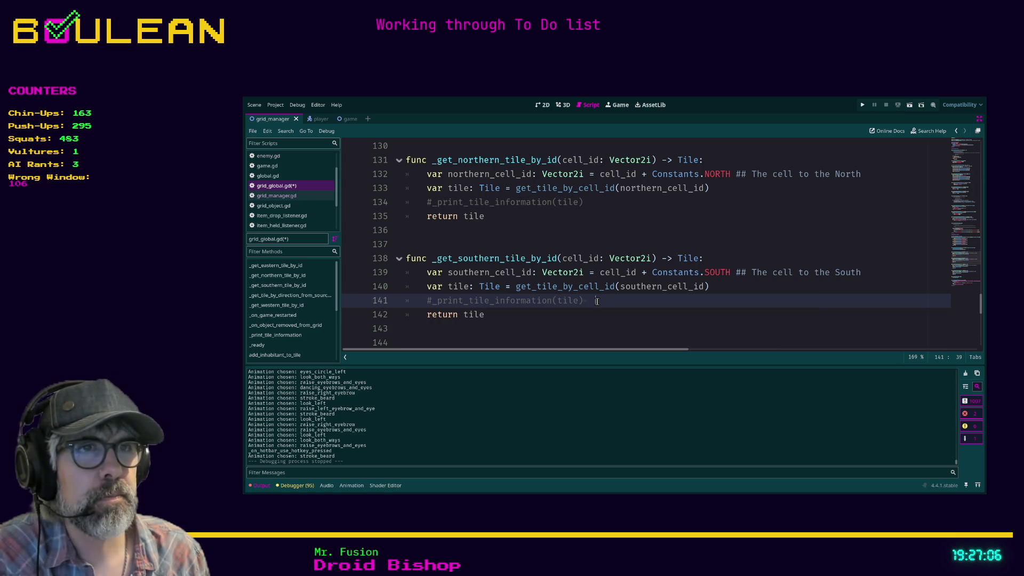
pyautogui.scroll(-2, 590, 297)
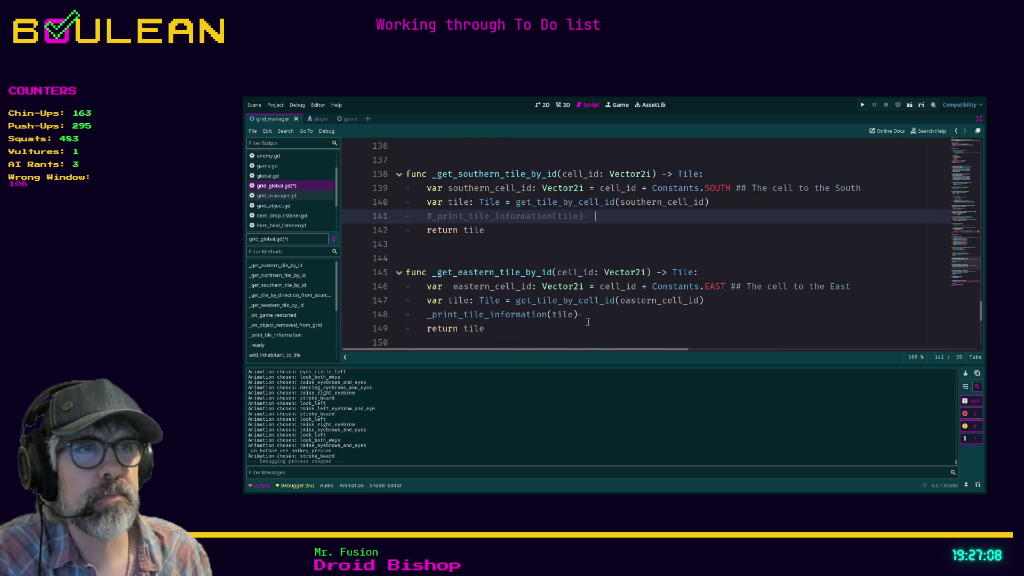
pyautogui.click(590, 314)
pyautogui.hotkey('ctrl', 'k')
pyautogui.scroll(-2, 589, 314)
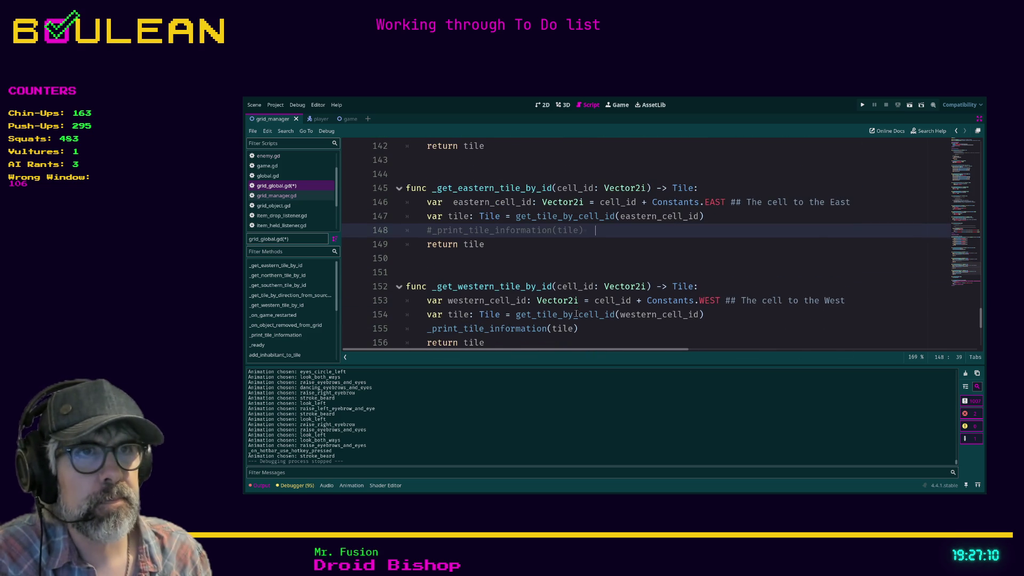
pyautogui.click(585, 329)
pyautogui.hotkey('ctrl', 'k')
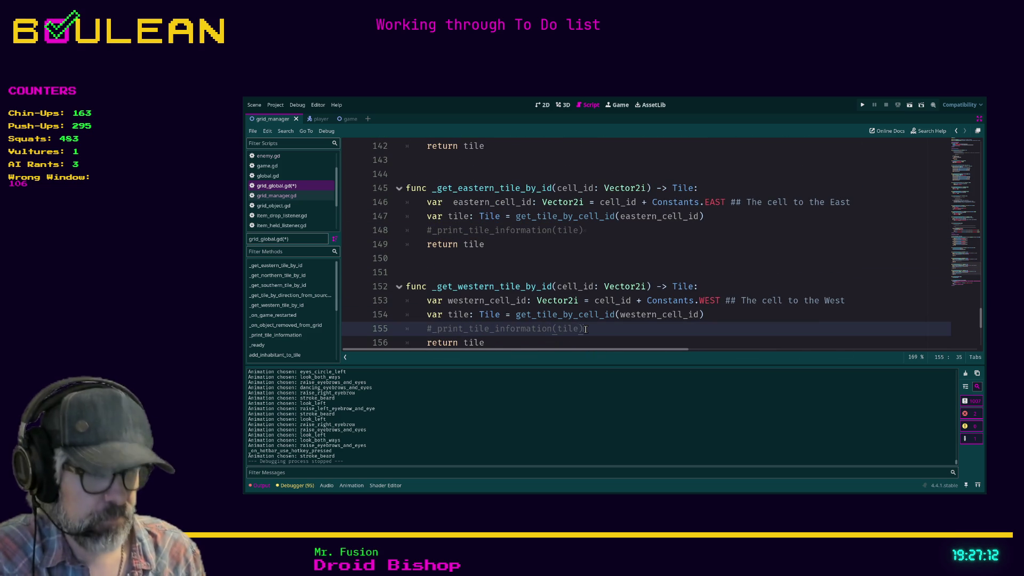
pyautogui.scroll(-2, 534, 295)
pyautogui.scroll(-1, 533, 295)
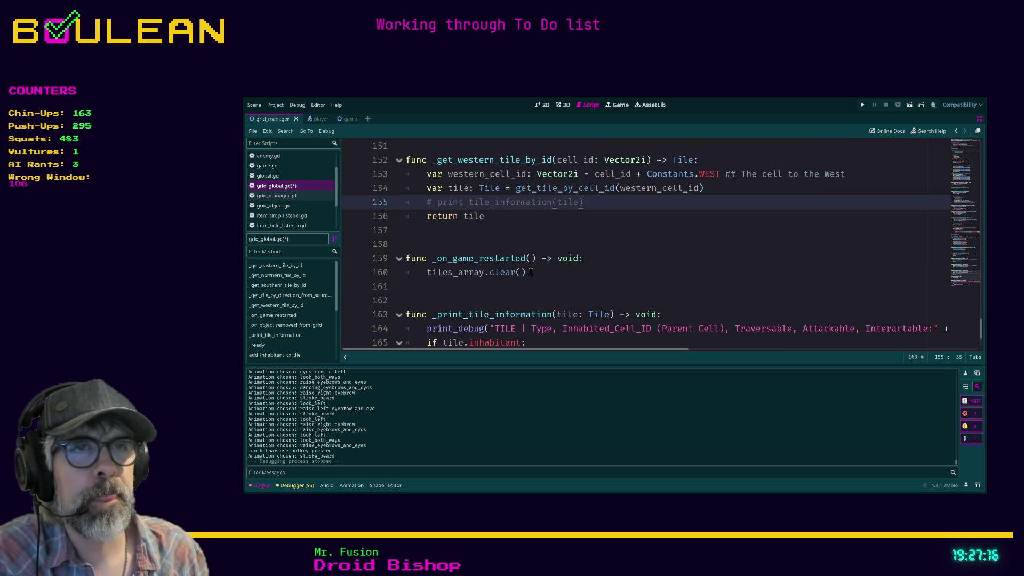
# Step: Add 'tile_dict.clear()' on a new line below tiles_array.clear() and look up Dictionary clear() in the docs
pyautogui.click(531, 272)
pyautogui.press('Return')
pyautogui.write('t')
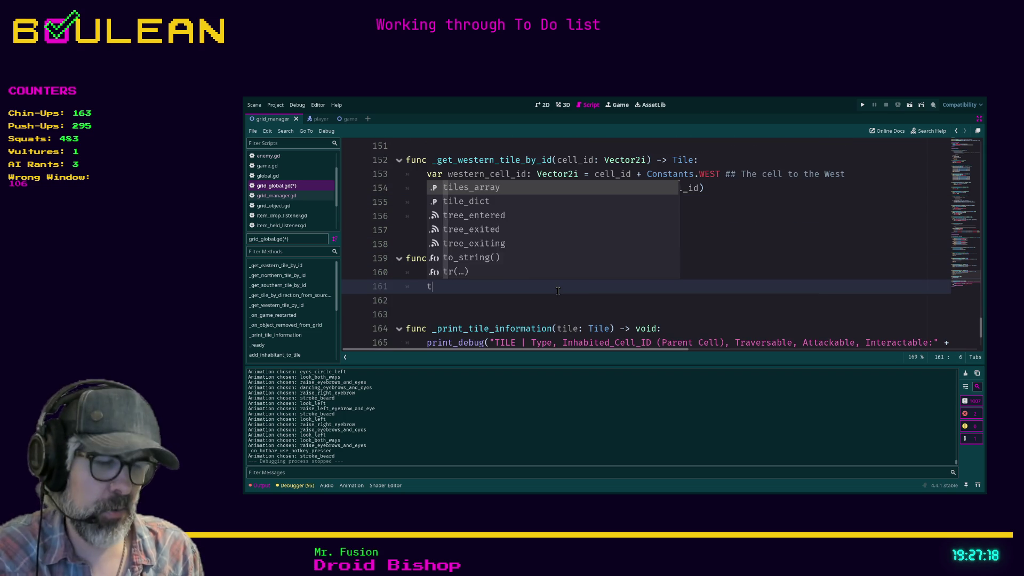
pyautogui.write('iles_di')
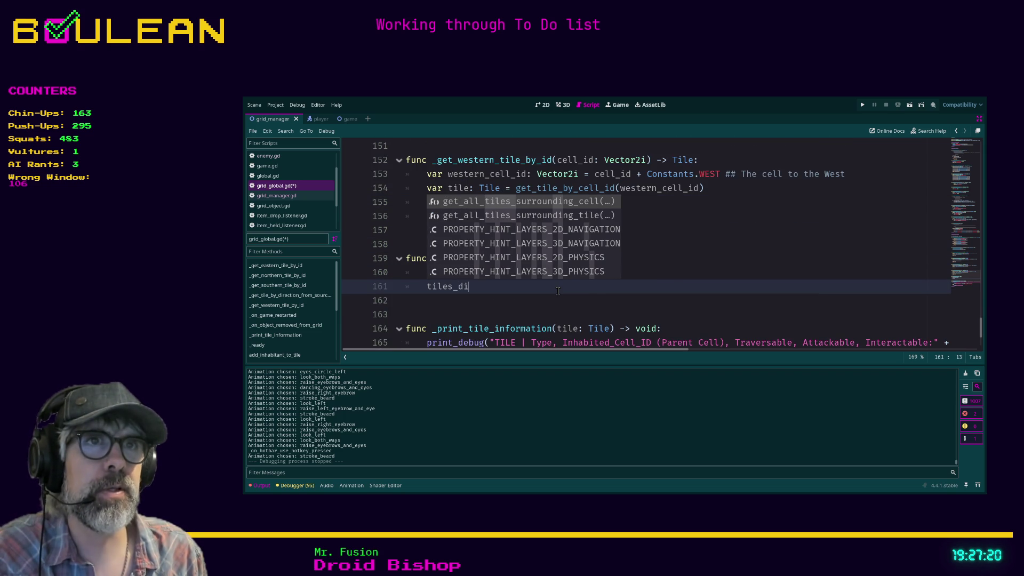
pyautogui.press('BackSpace')
pyautogui.press('BackSpace')
pyautogui.press('BackSpace')
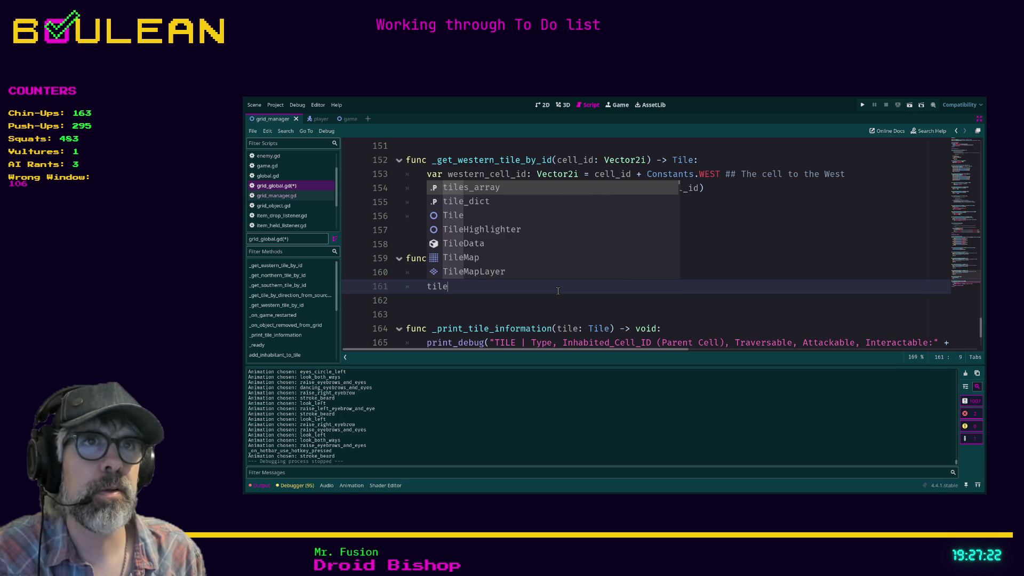
pyautogui.press('Down')
pyautogui.press('Return')
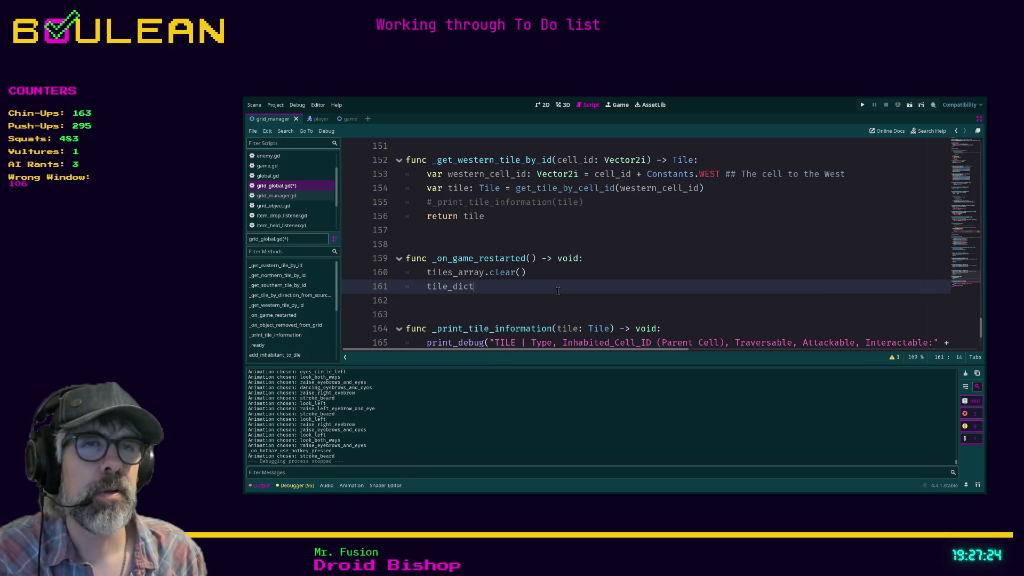
pyautogui.write('.cle')
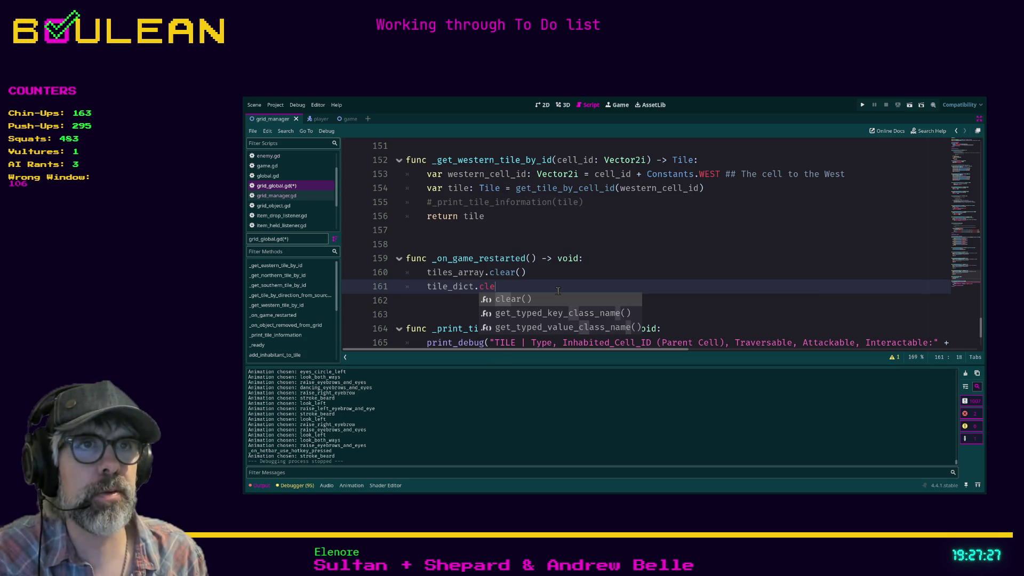
pyautogui.press('Return')
pyautogui.click(533, 273)
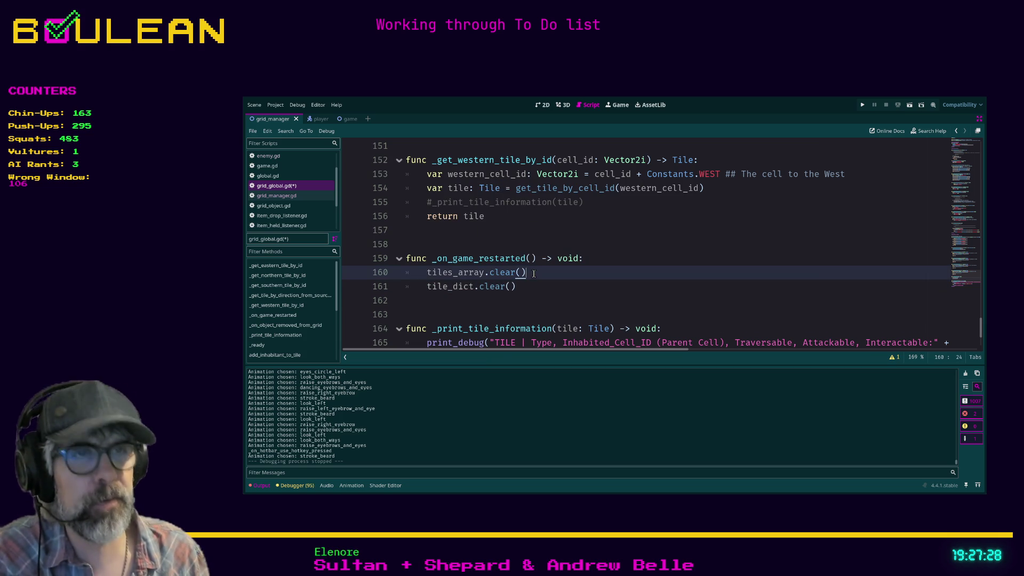
pyautogui.keyDown('ctrl'); pyautogui.click(491, 287); pyautogui.keyUp('ctrl')
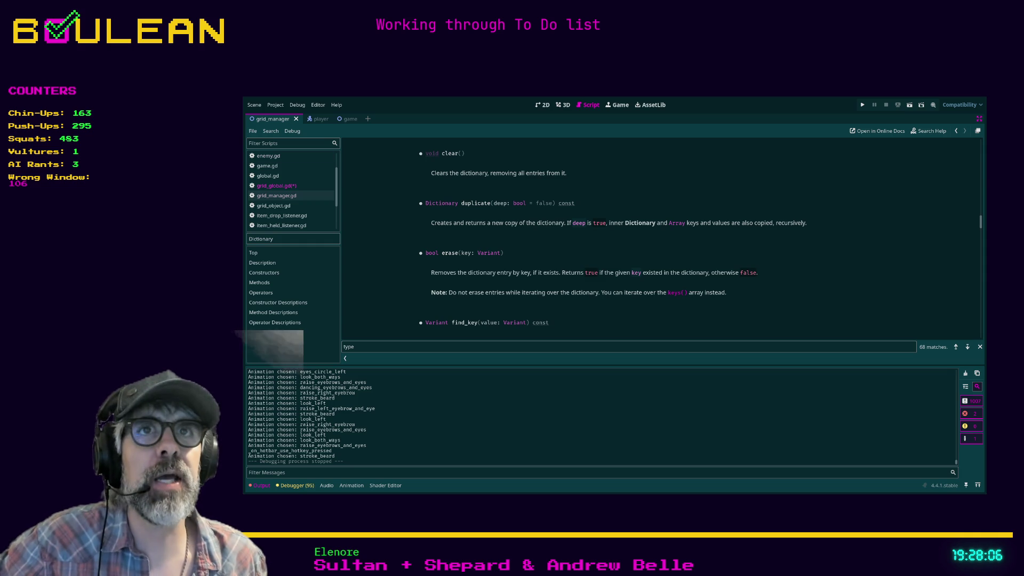
# Step: Return from the Dictionary documentation to the grid_global.gd code
pyautogui.click(288, 187)
pyautogui.scroll(-3, 595, 239)
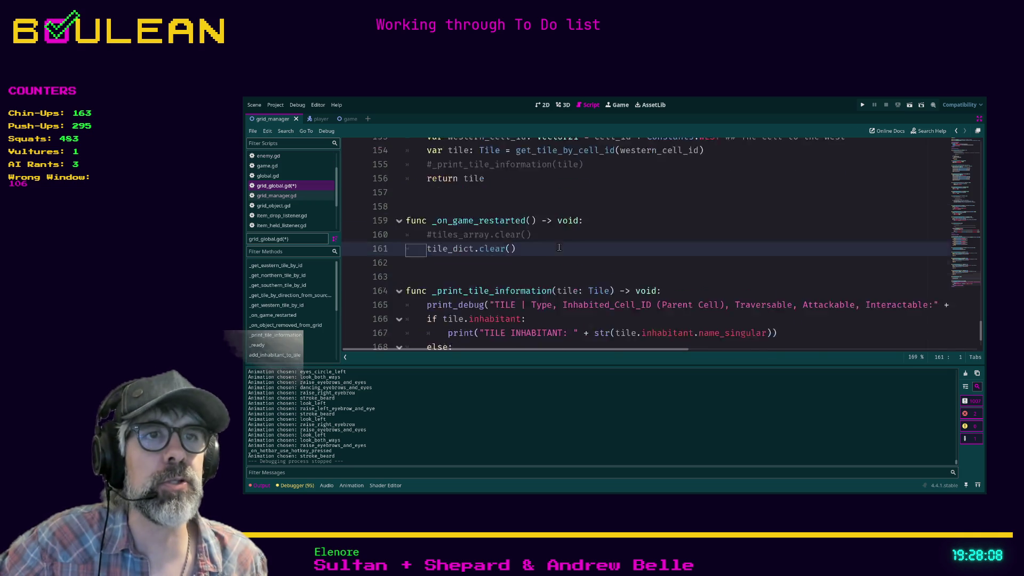
pyautogui.scroll(5, 595, 238)
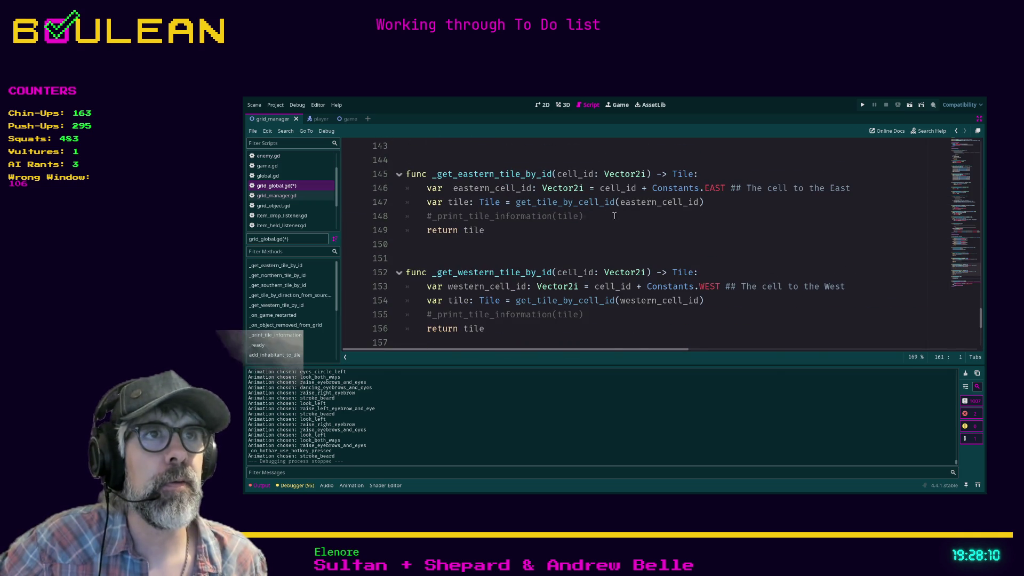
pyautogui.click(597, 216)
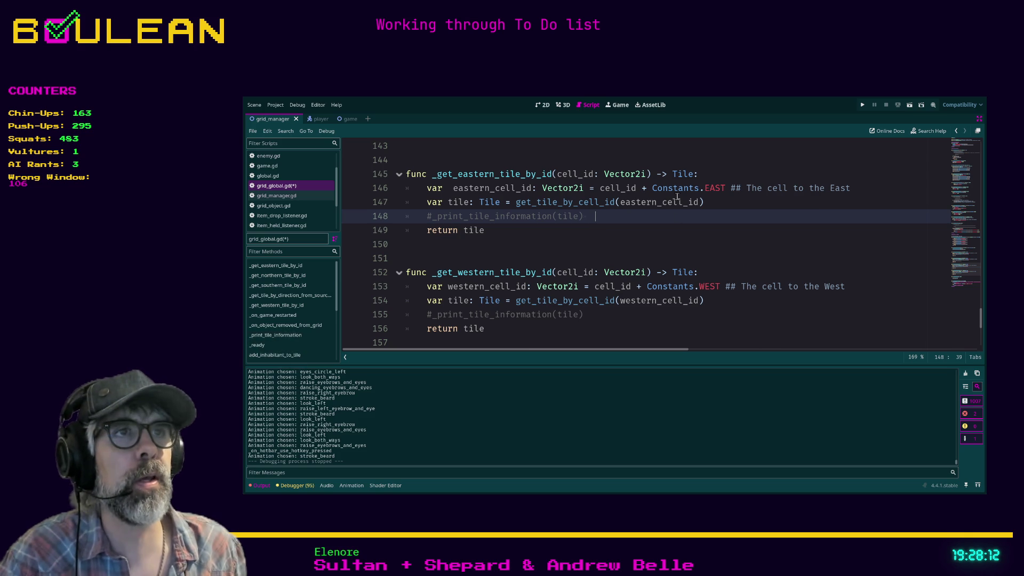
pyautogui.keyDown('ctrl'); pyautogui.click(715, 188); pyautogui.keyUp('ctrl')
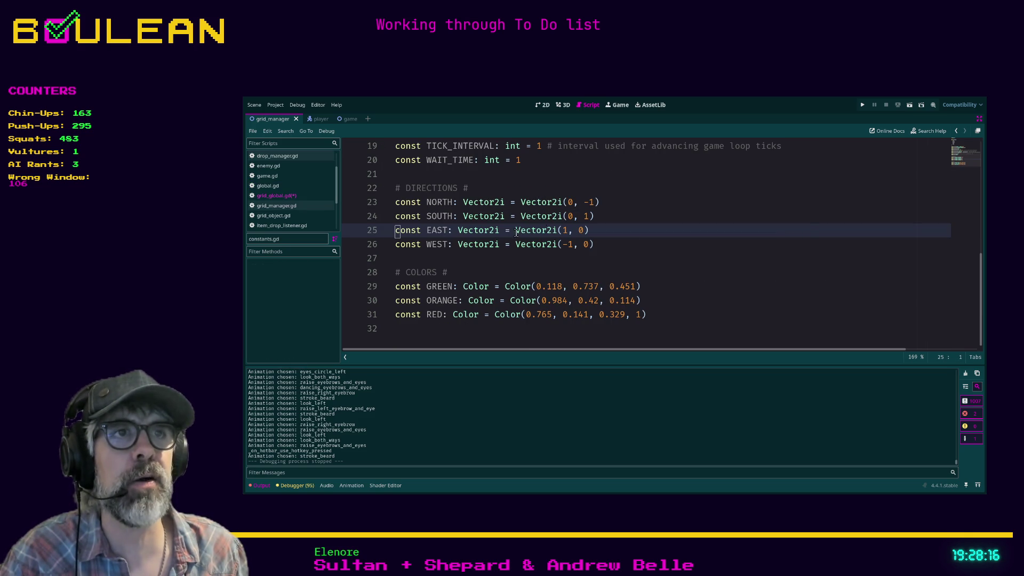
pyautogui.hotkey('alt', 'Left')
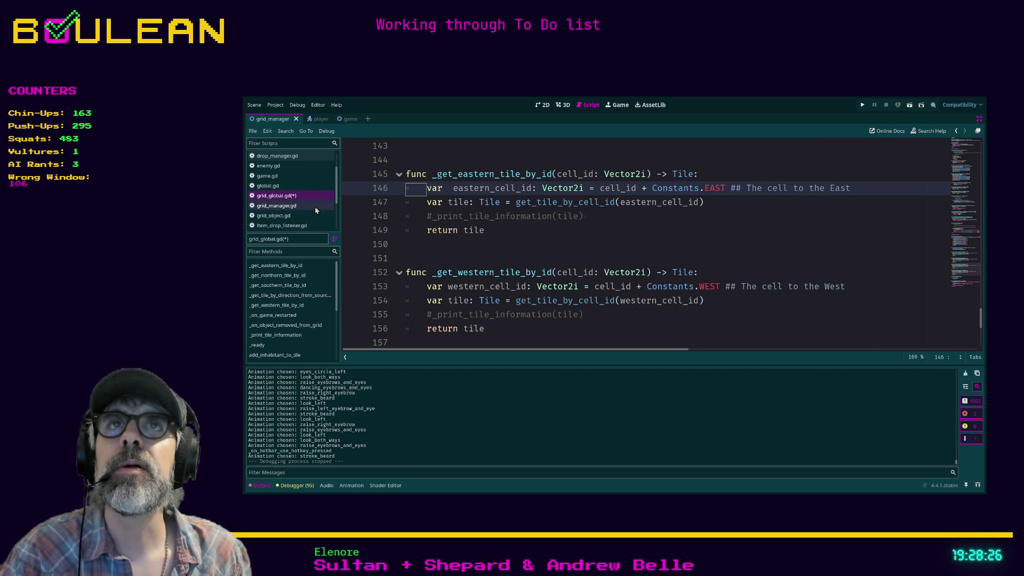
pyautogui.click(530, 230)
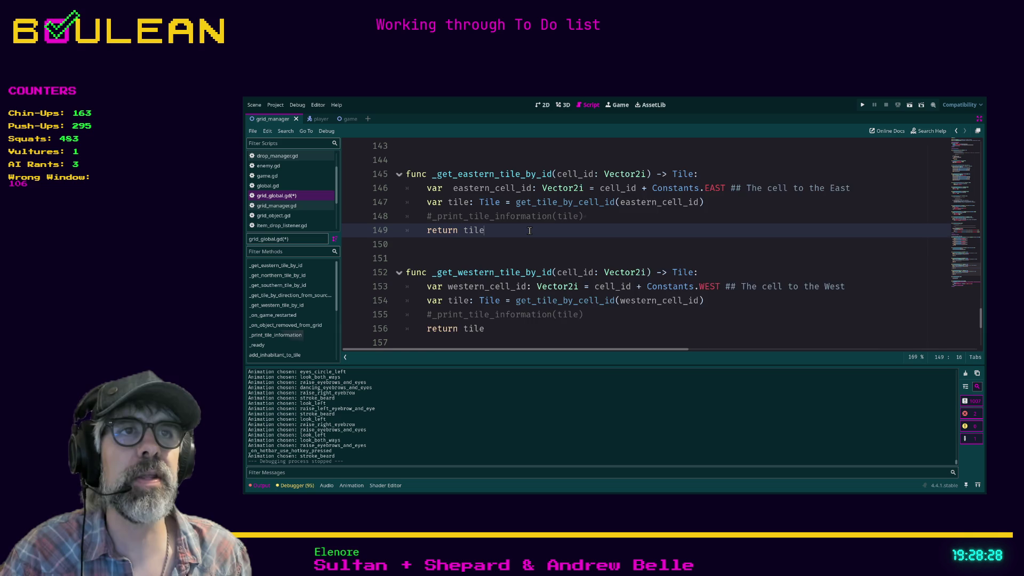
# Step: Toggle the output panel and distraction-free mode, ending with the bottom panel hidden
pyautogui.scroll(-2, 530, 230)
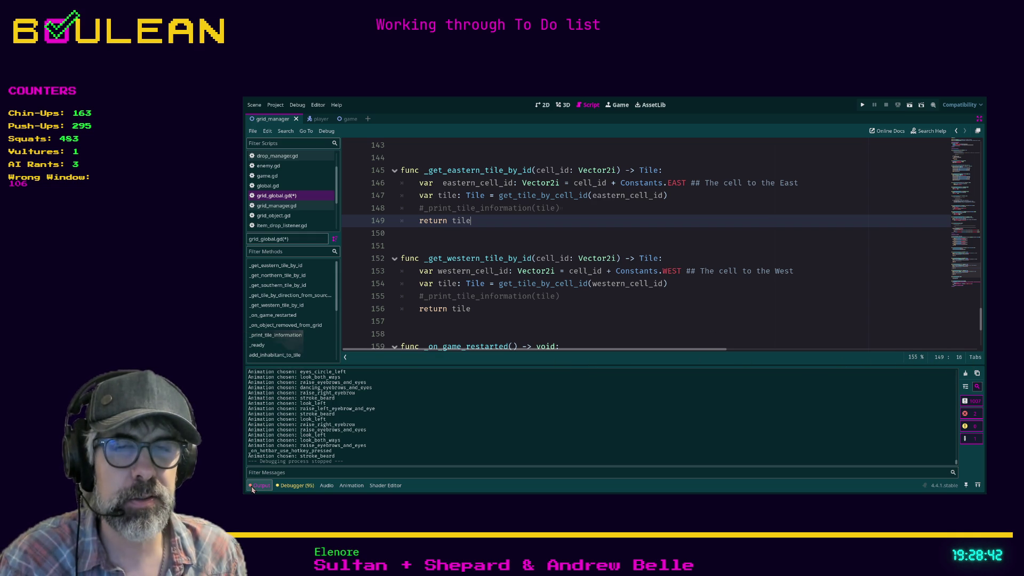
pyautogui.click(573, 330)
pyautogui.hotkey('ctrl', 'j')
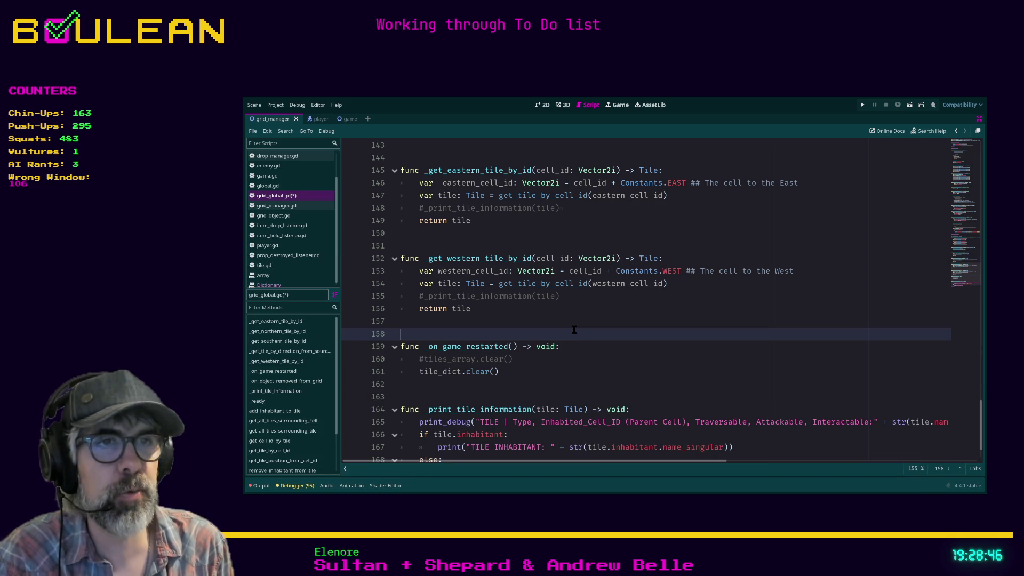
pyautogui.hotkey('ctrl', 'shift', 'F11')
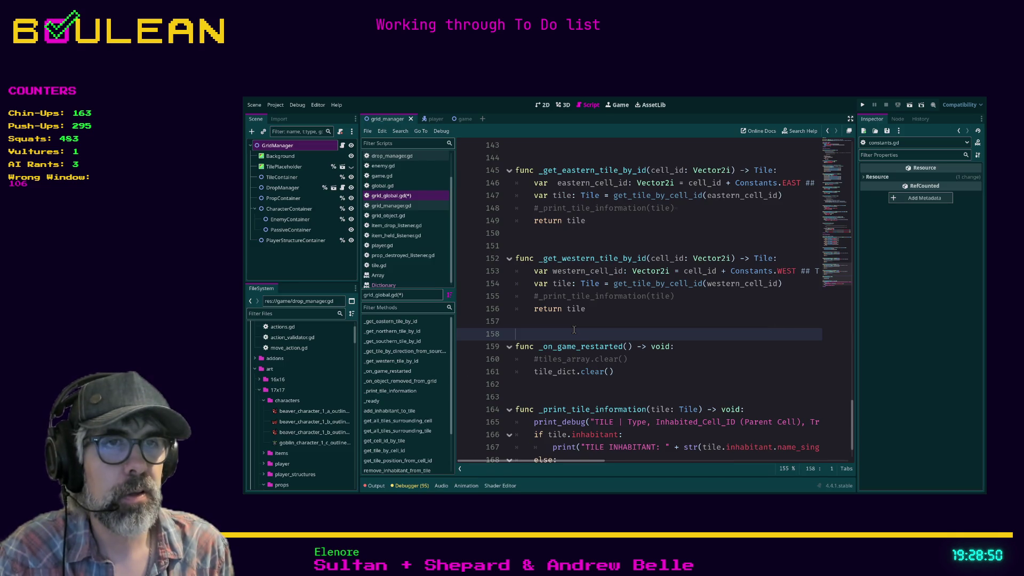
pyautogui.hotkey('alt', 'o')
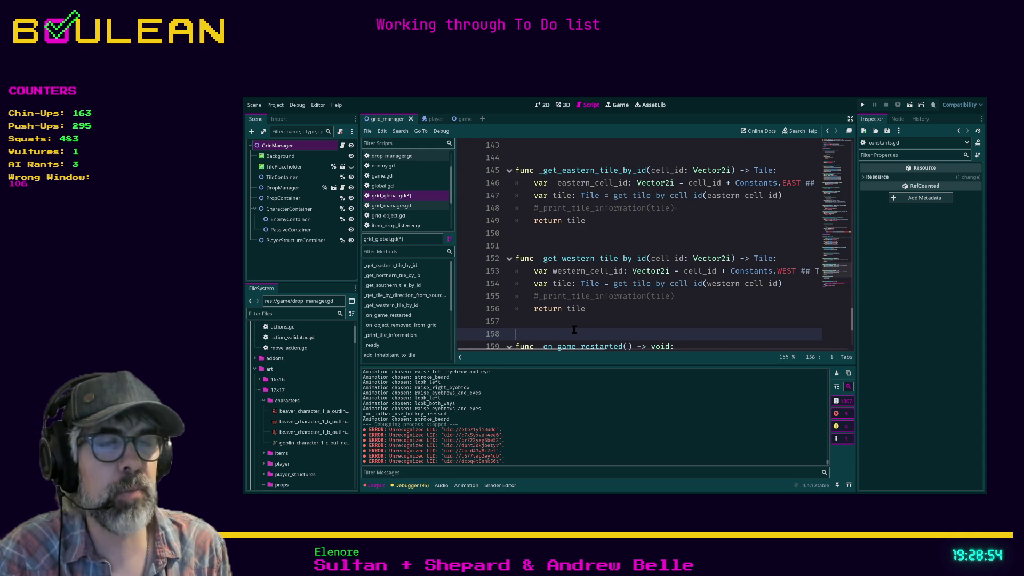
pyautogui.hotkey('ctrl', 'shift', 'F11')
pyautogui.hotkey('alt', 'o')
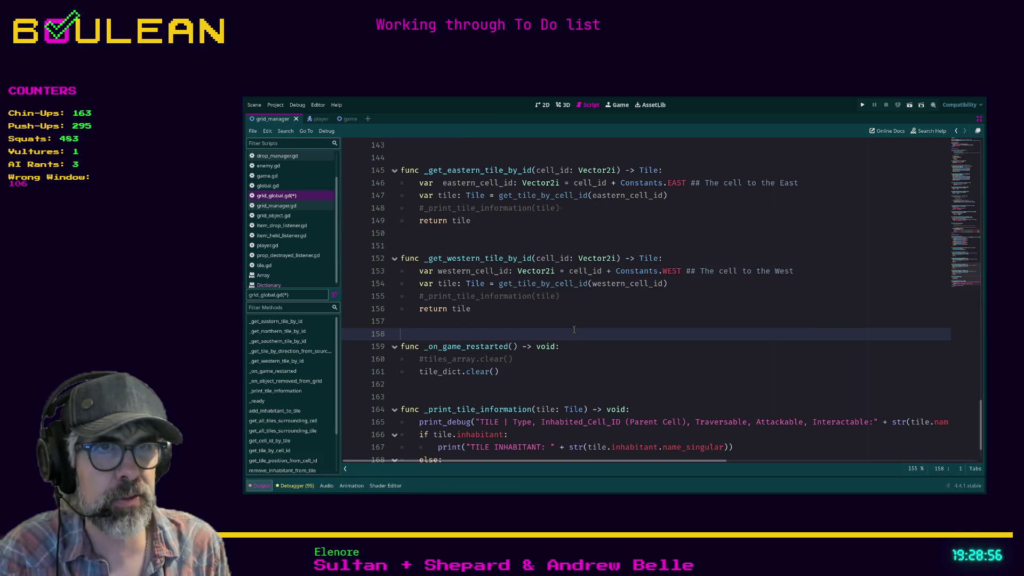
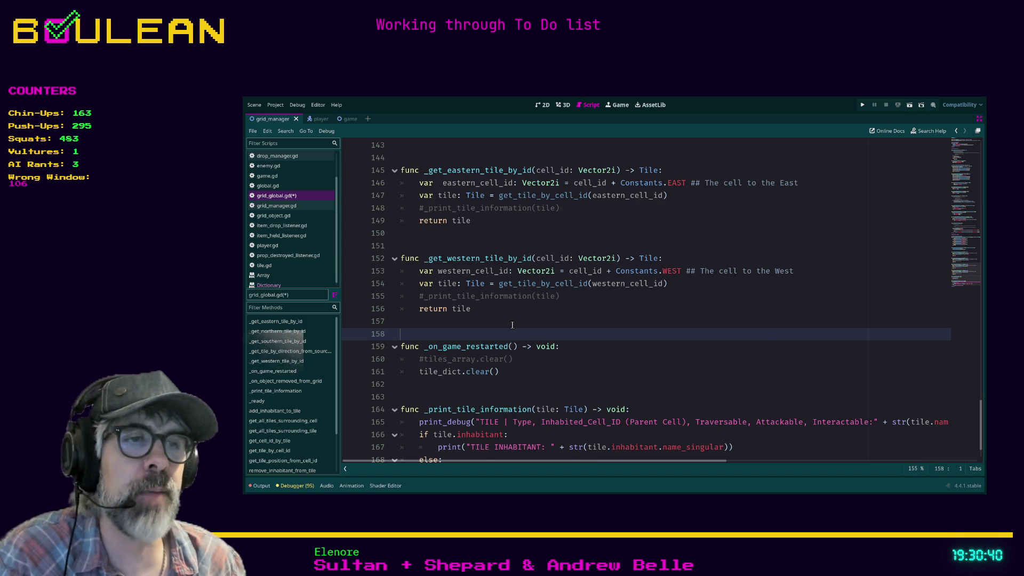
# Step: Select lines 152–170 of grid_global.gd, then deselect them and rest the caret on line 158
pyautogui.scroll(-1, 510, 439)
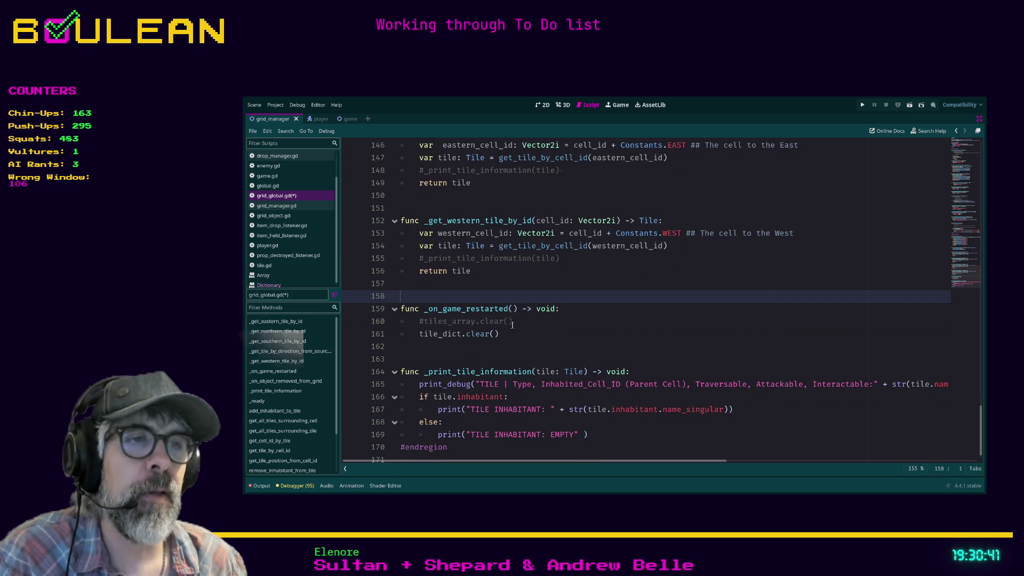
pyautogui.click(496, 452)
pyautogui.moveTo(496, 454)
pyautogui.mouseDown()
pyautogui.moveTo(453, 270)
pyautogui.moveTo(429, 220)
pyautogui.mouseUp()
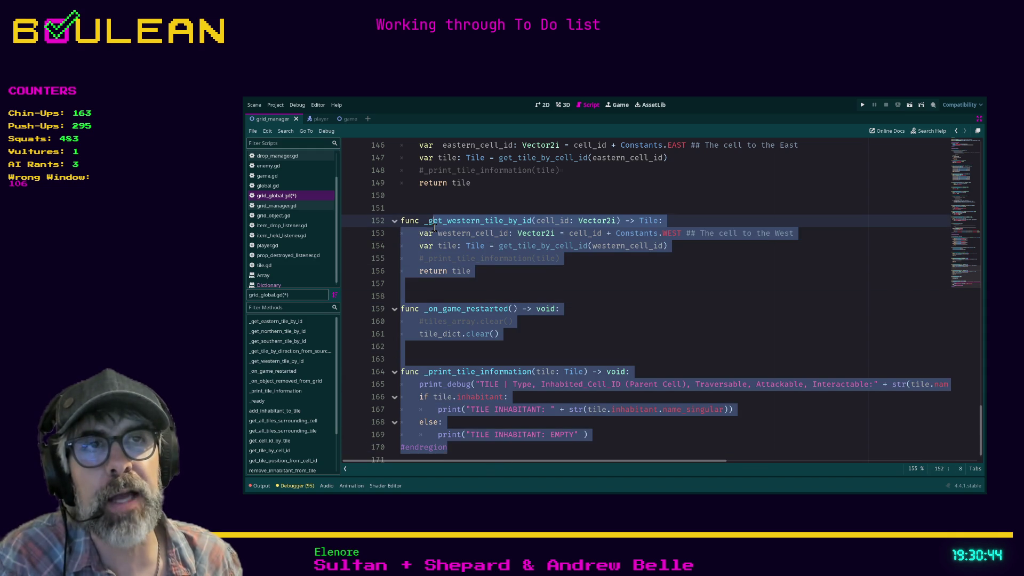
pyautogui.click(466, 202)
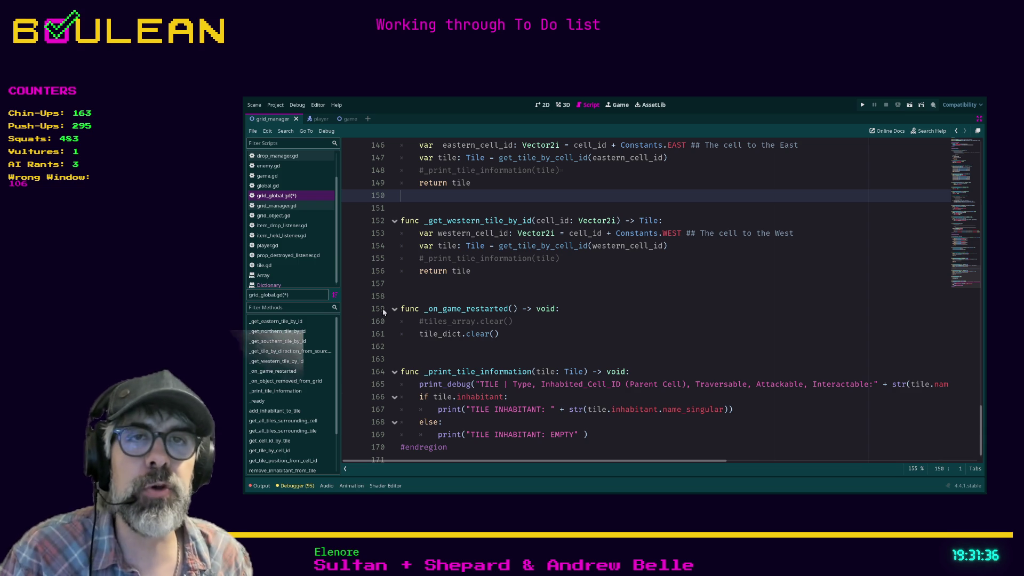
pyautogui.click(349, 297)
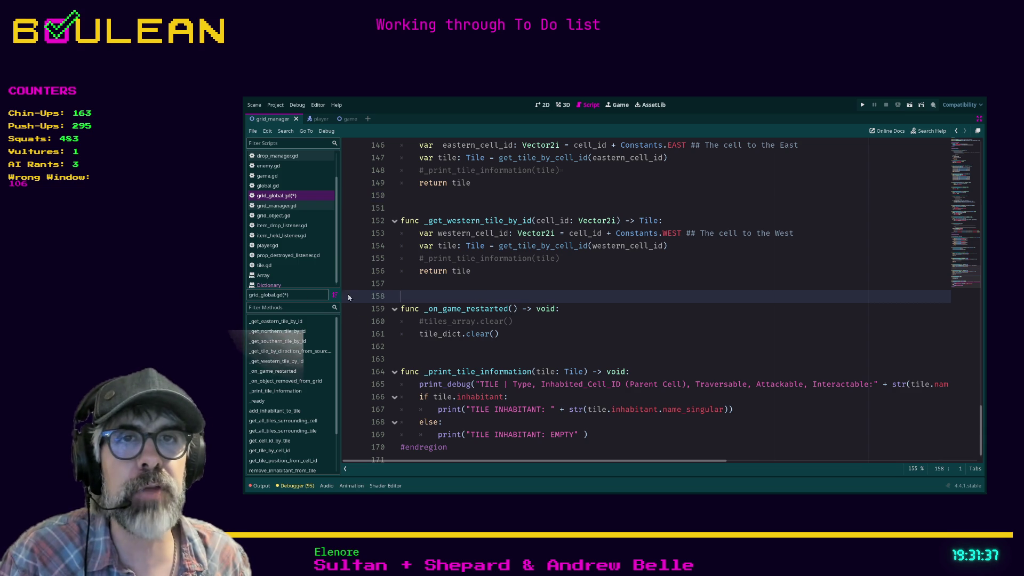
# Step: Open the Dictionary class reference and browse its nested-dictionary code examples
pyautogui.click(269, 285)
pyautogui.scroll(2, 509, 293)
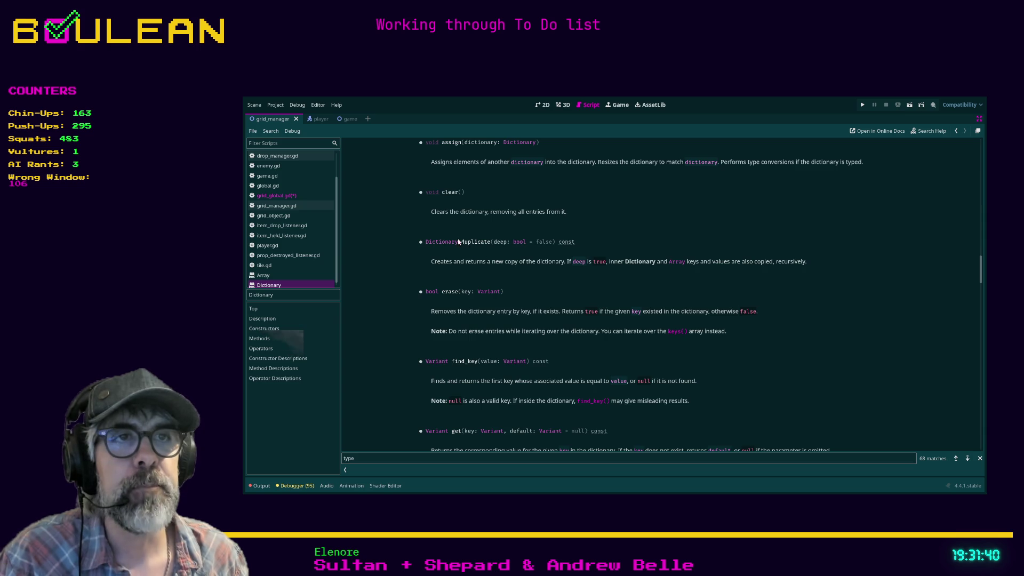
pyautogui.scroll(-5, 560, 310)
pyautogui.scroll(15, 712, 324)
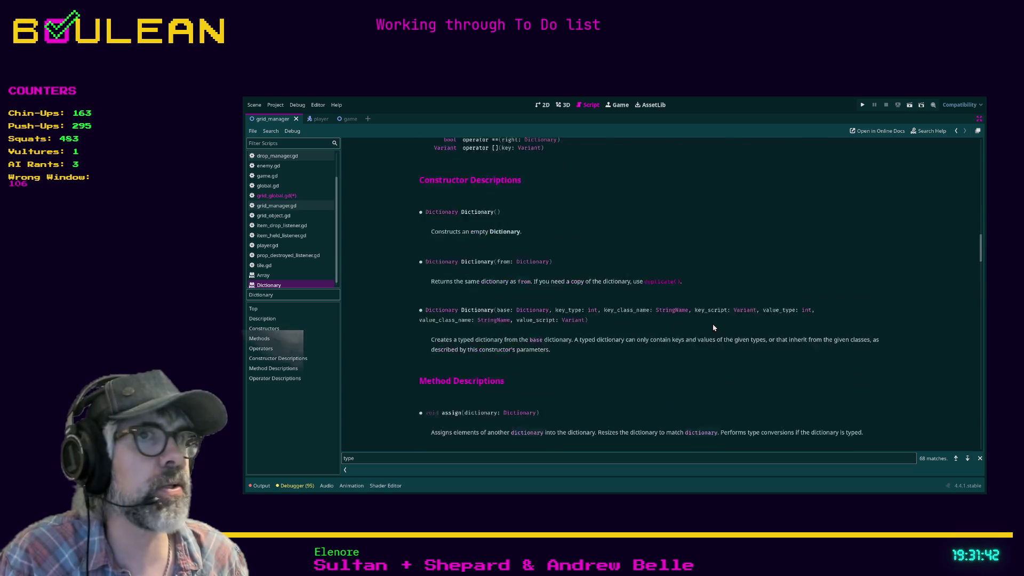
pyautogui.scroll(10, 714, 331)
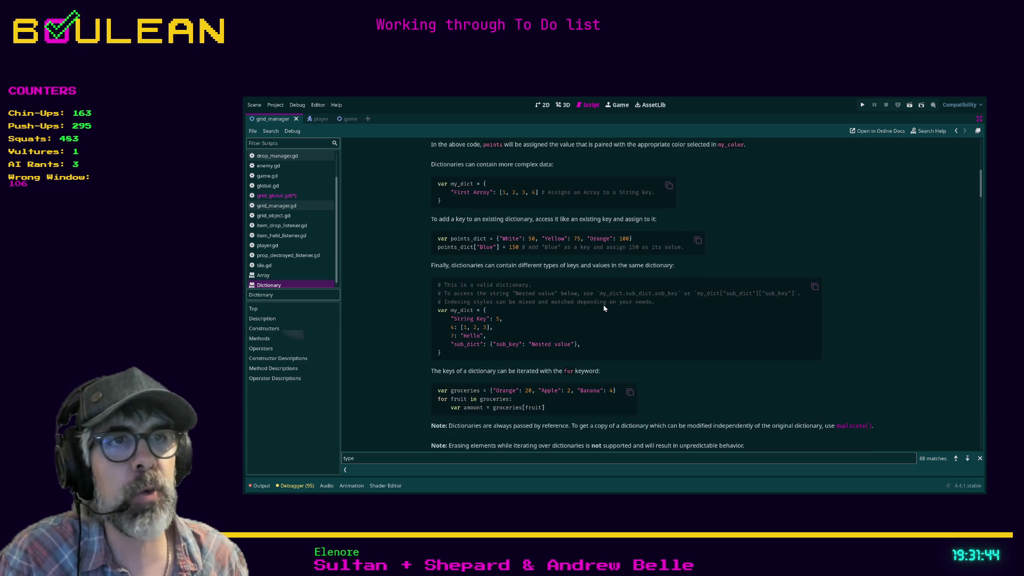
pyautogui.moveTo(458, 350)
pyautogui.mouseDown()
pyautogui.moveTo(437, 292)
pyautogui.moveTo(500, 321)
pyautogui.moveTo(514, 314)
pyautogui.mouseUp()
pyautogui.click(451, 335)
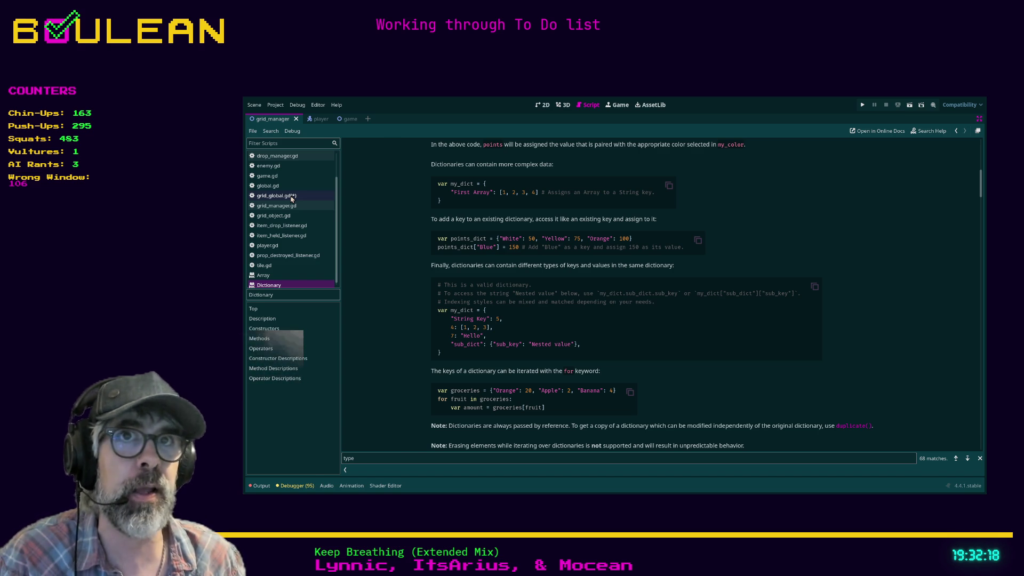
pyautogui.click(292, 198)
# Step: Save grid_global.gd and place the caret after 'tile' in line 4's tile_dict declaration
pyautogui.hotkey('ctrl', 'z')
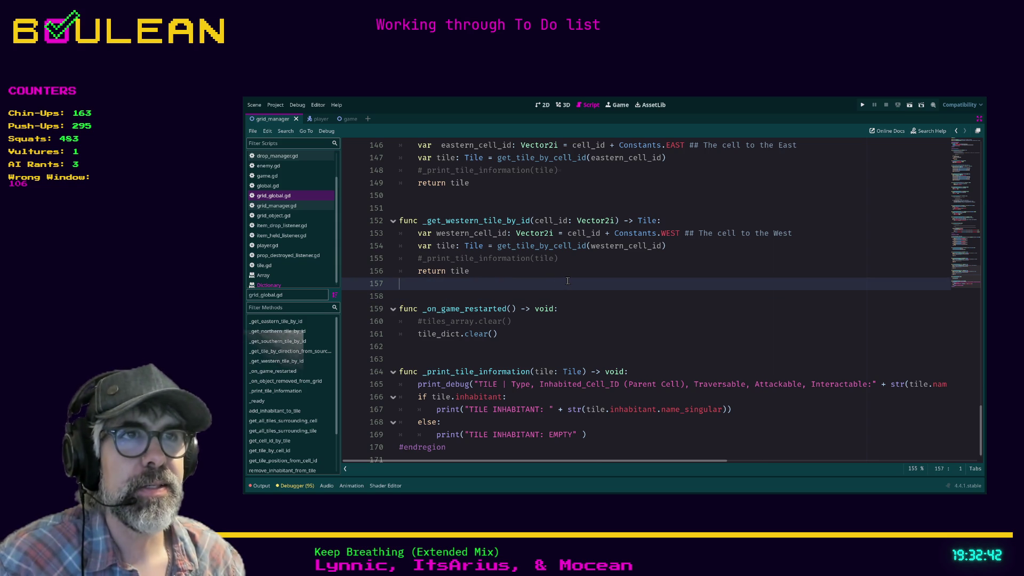
pyautogui.scroll(-1, 568, 282)
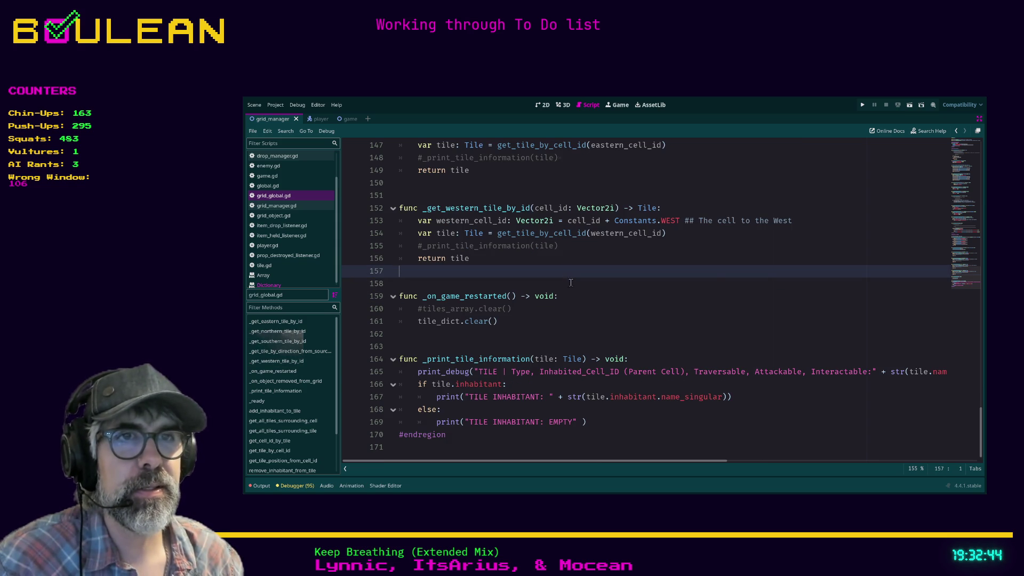
pyautogui.click(570, 282)
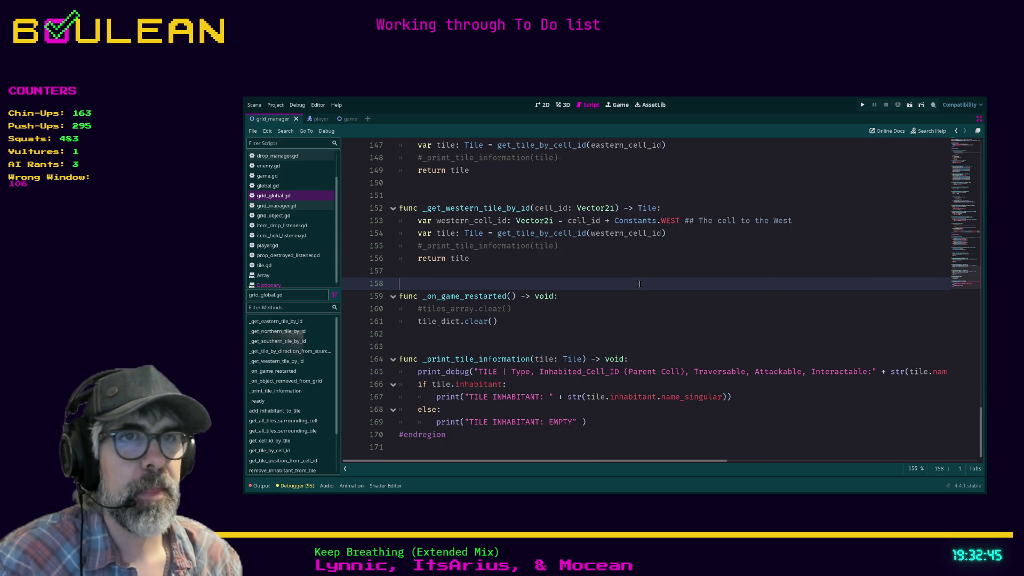
pyautogui.keyDown('ctrl'); pyautogui.click(432, 321); pyautogui.keyUp('ctrl')
pyautogui.click(442, 182)
# Step: Rename the line 4 declaration to tiles_dict and select the tile_dict lookup on line 22
pyautogui.write('s')
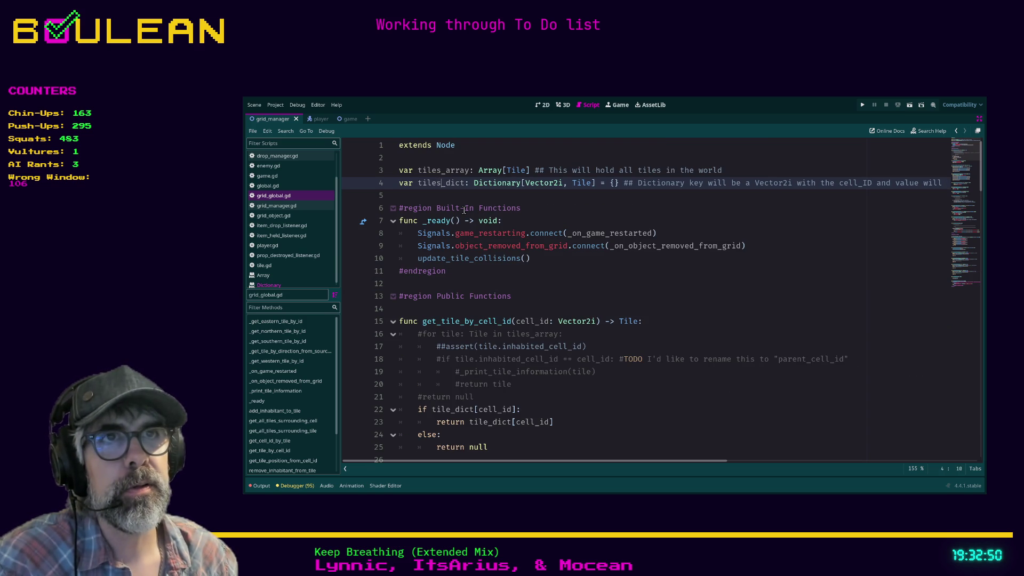
pyautogui.scroll(-1, 471, 378)
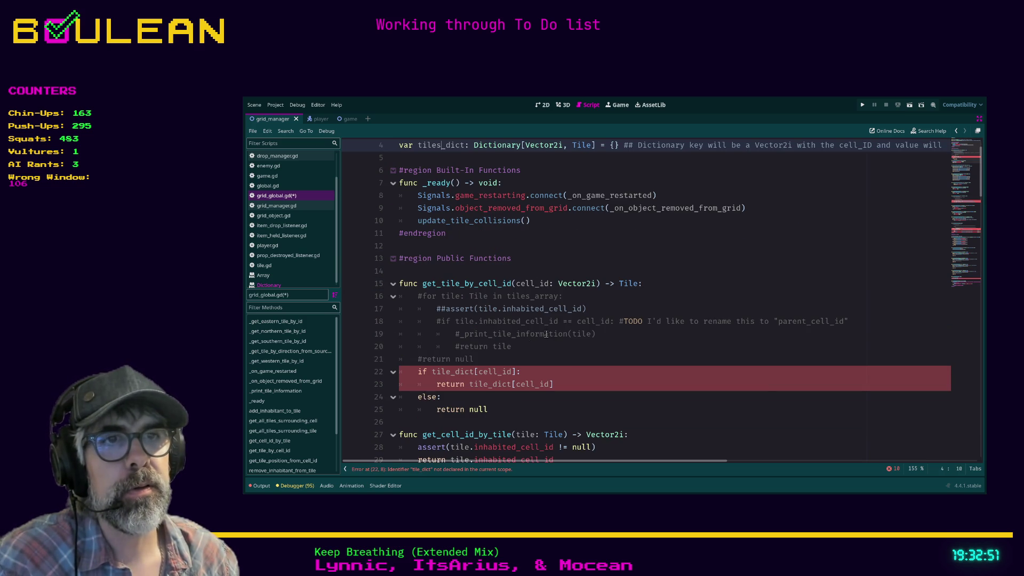
pyautogui.doubleClick(450, 374)
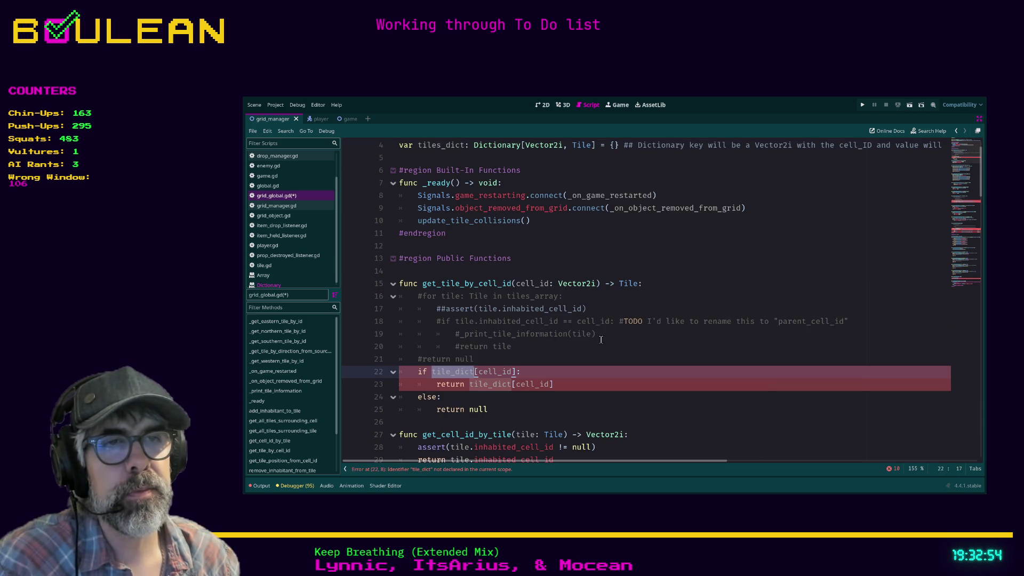
pyautogui.scroll(-15, 622, 307)
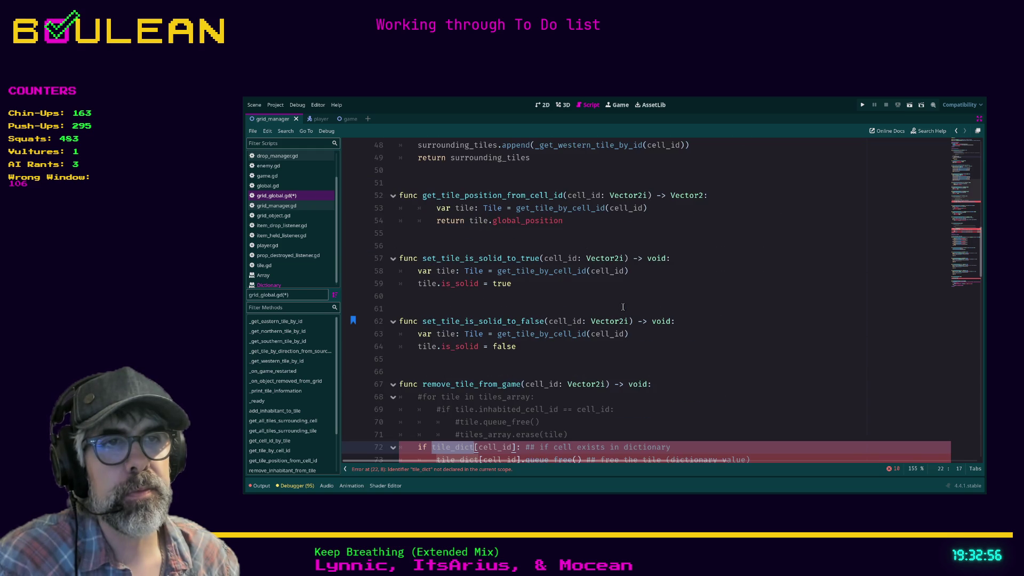
pyautogui.scroll(-3, 622, 307)
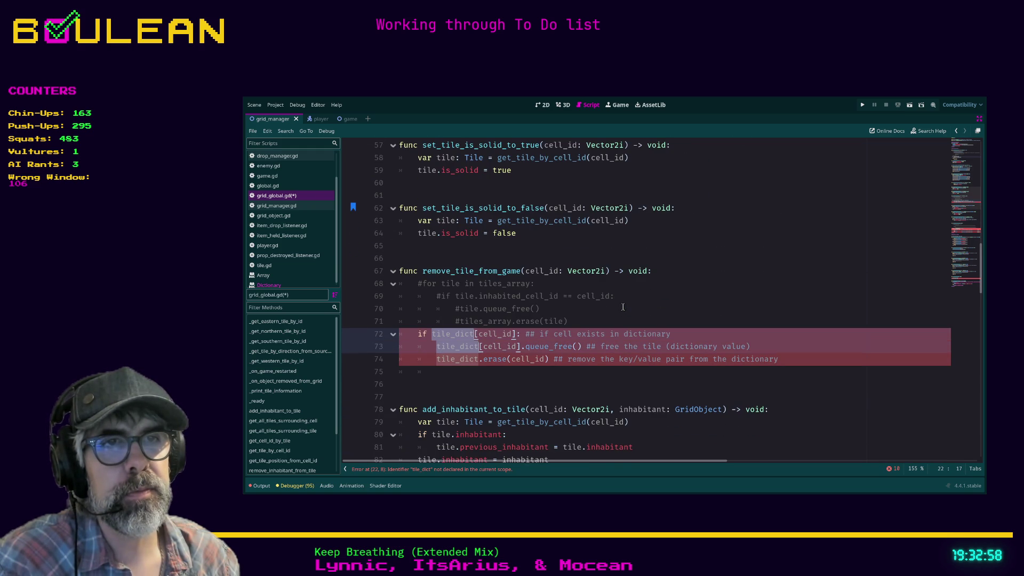
pyautogui.scroll(-8, 622, 307)
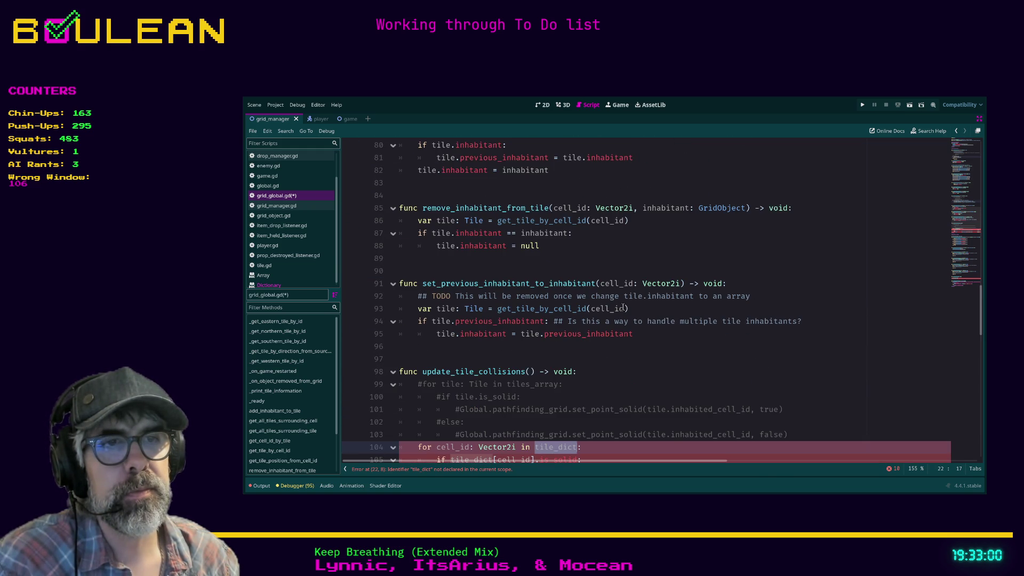
pyautogui.scroll(-2, 622, 308)
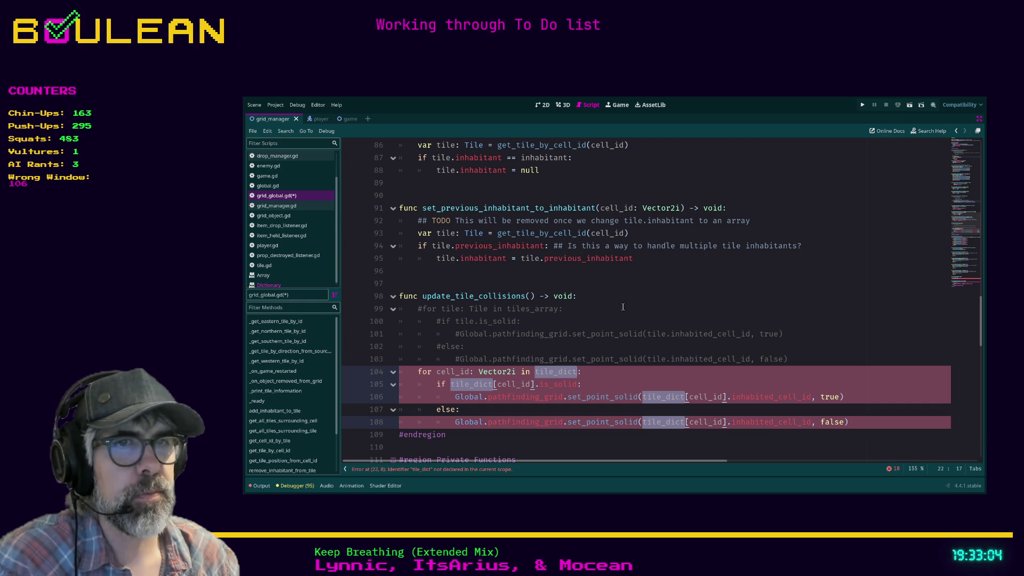
pyautogui.scroll(-17, 622, 307)
pyautogui.scroll(-3, 622, 307)
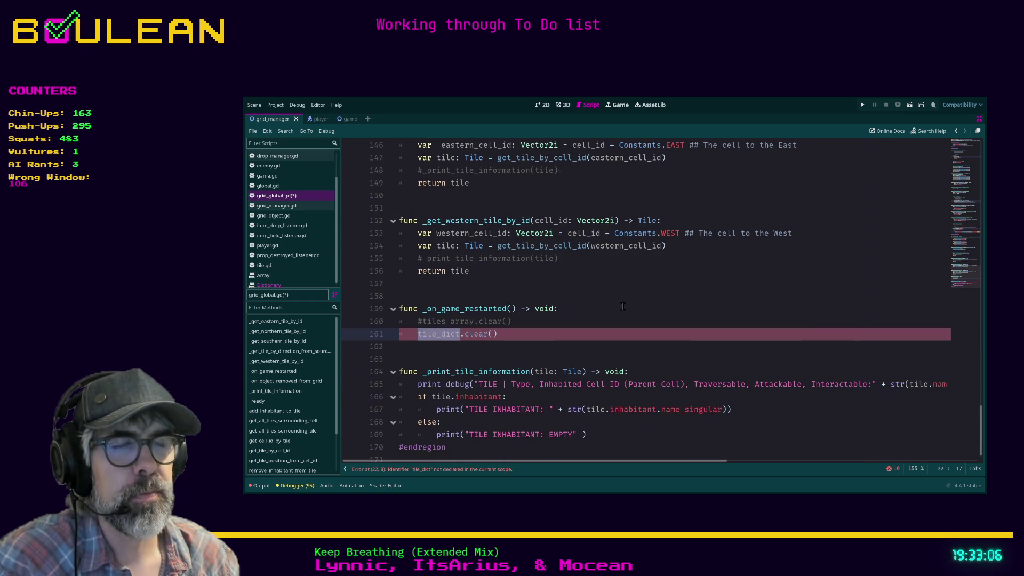
pyautogui.scroll(20, 623, 307)
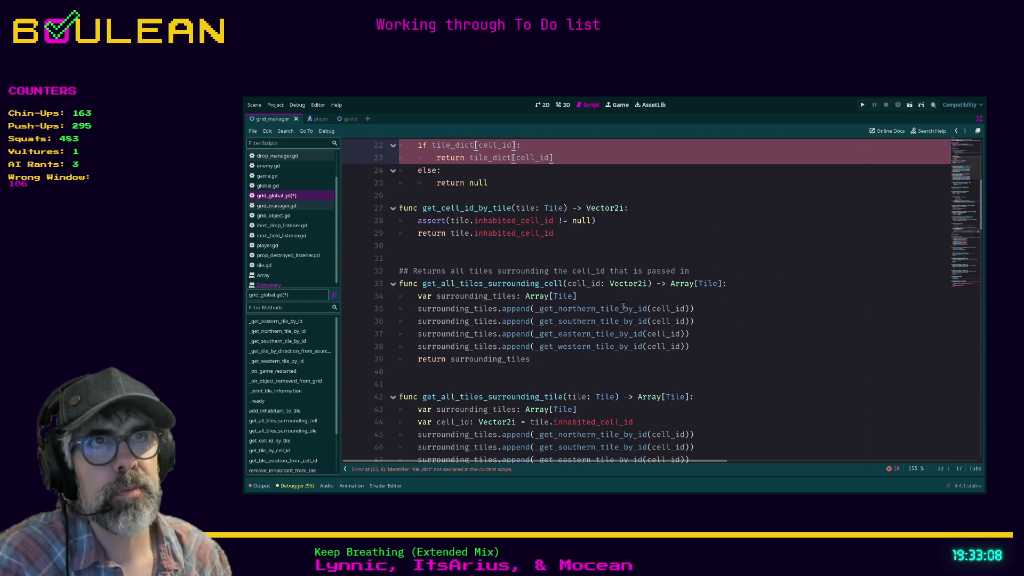
# Step: Correct the line 22 lookup to tiles_dict and save grid_global.gd
pyautogui.write('s')
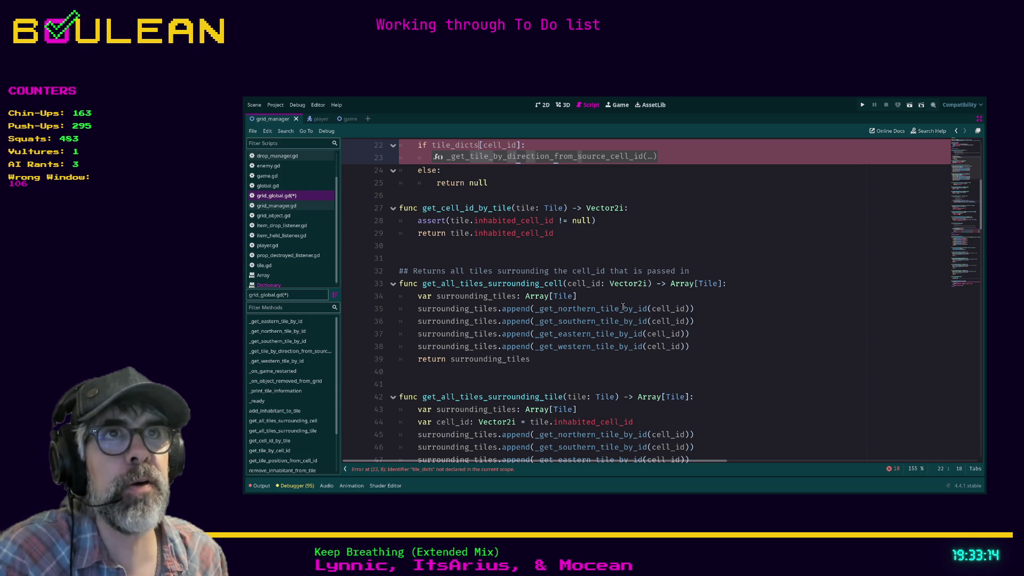
pyautogui.press('BackSpace')
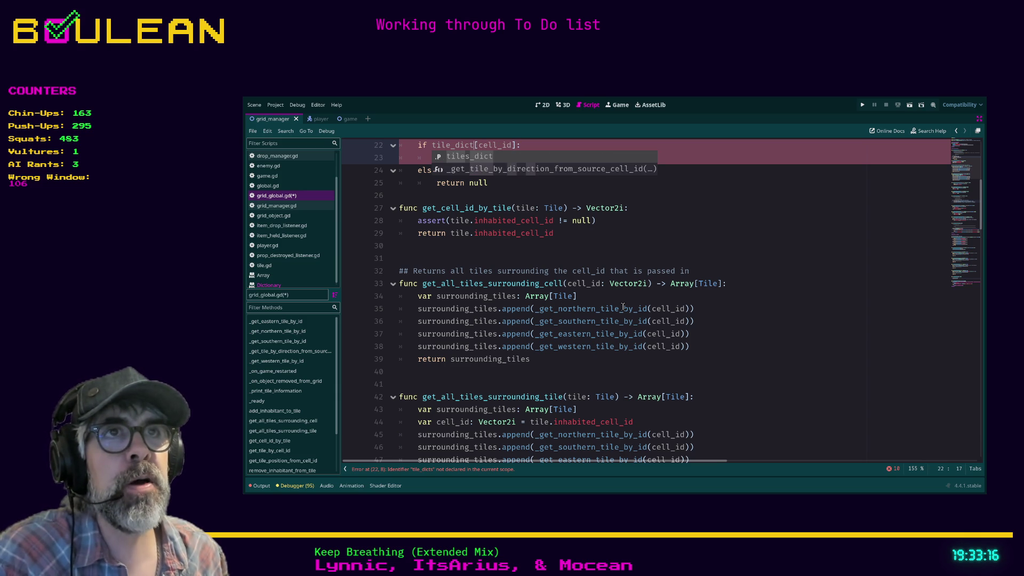
pyautogui.press('Left')
pyautogui.press('Left')
pyautogui.press('Left')
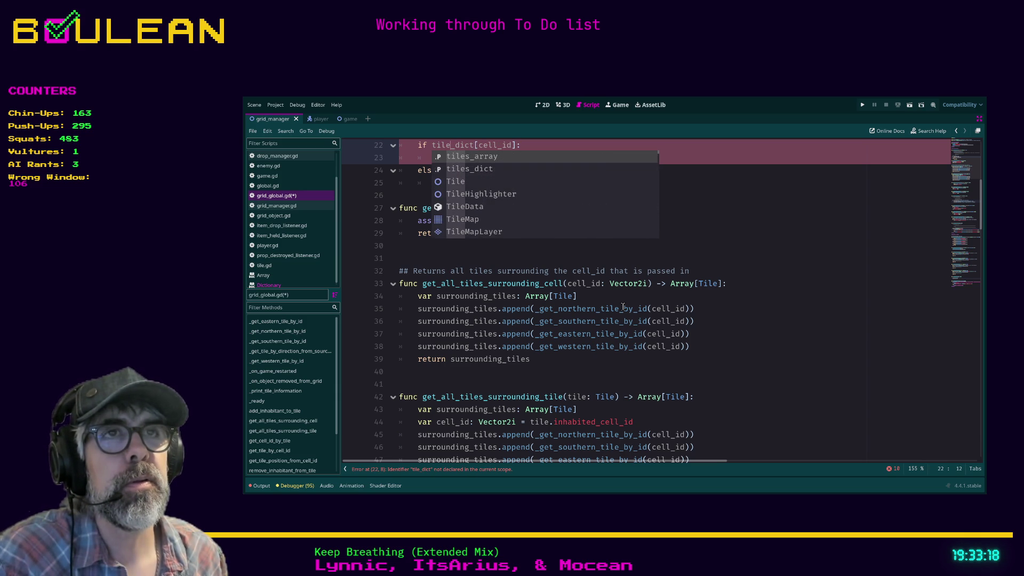
pyautogui.write('s')
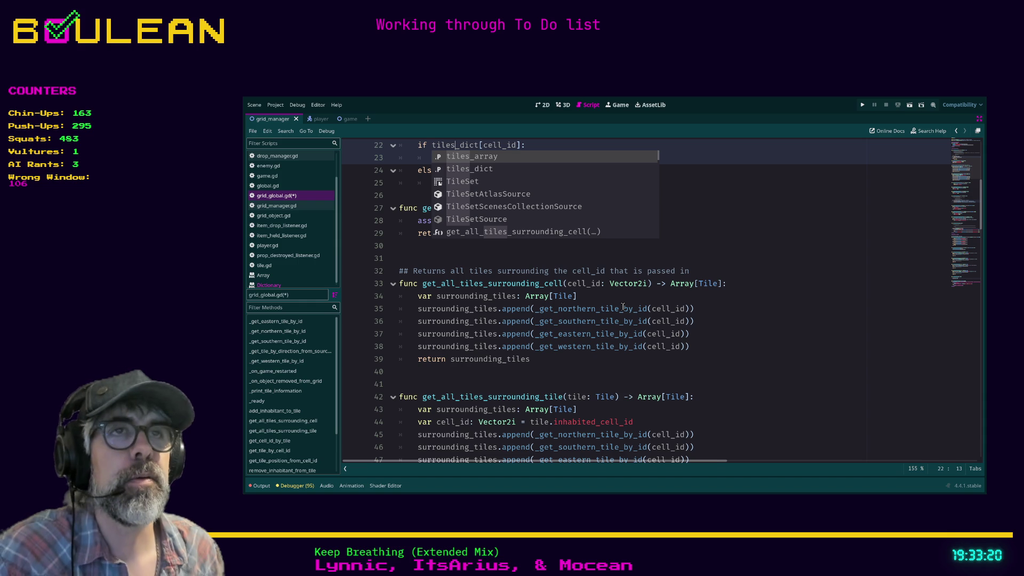
pyautogui.click(724, 207)
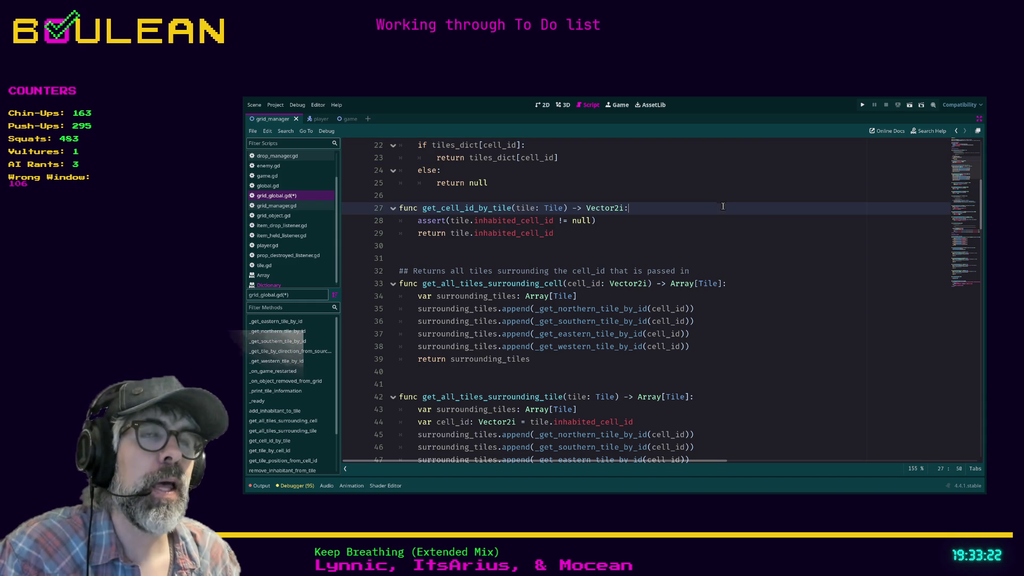
pyautogui.click(545, 176)
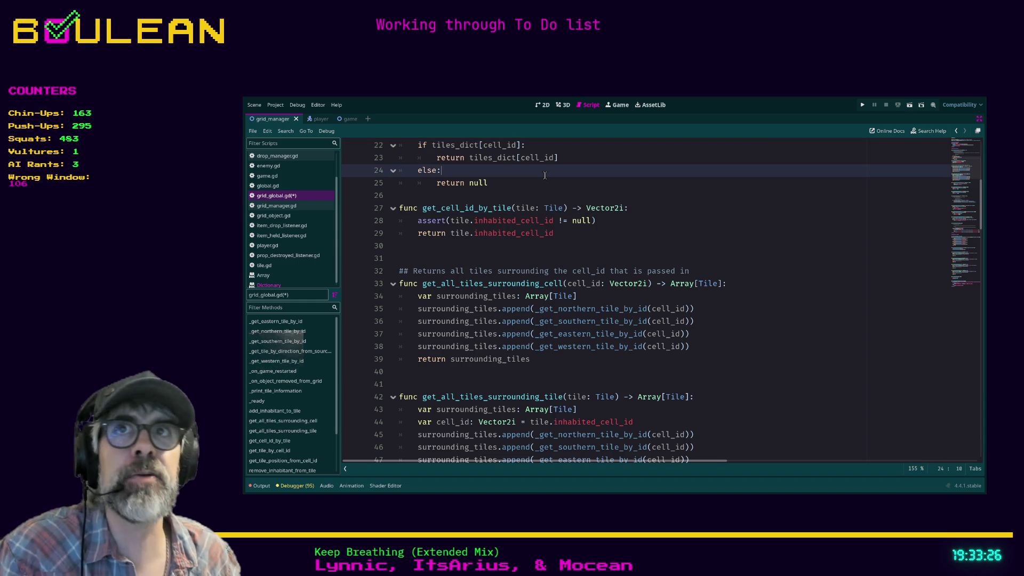
pyautogui.hotkey('ctrl', 's')
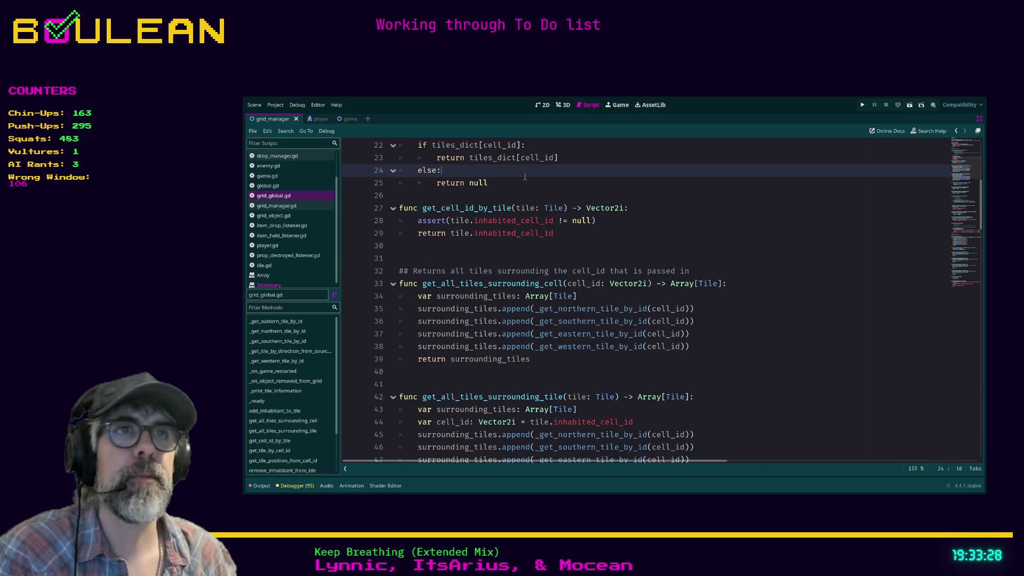